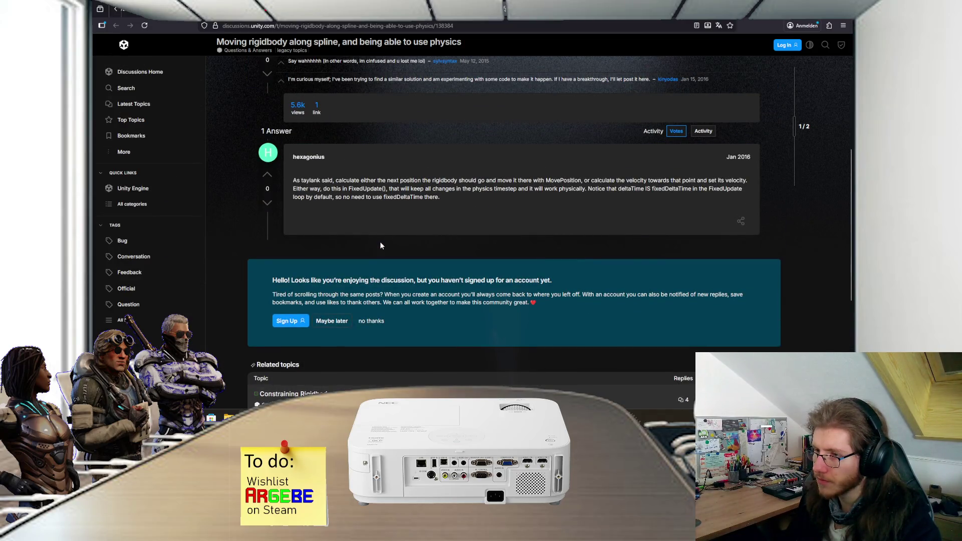
{"action": "scroll", "coordinate": [380, 245], "scroll_direction": "up", "scroll_amount": 3}
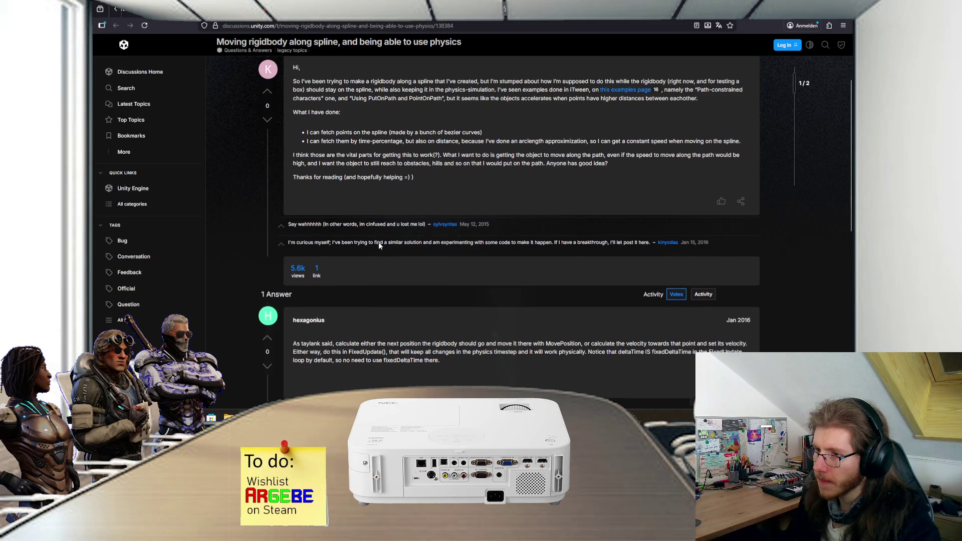
Read the rest of the rigidbody-along-spline thread and its answer, then return to the Google results
{"action": "scroll", "coordinate": [379, 243], "scroll_direction": "up", "scroll_amount": 1}
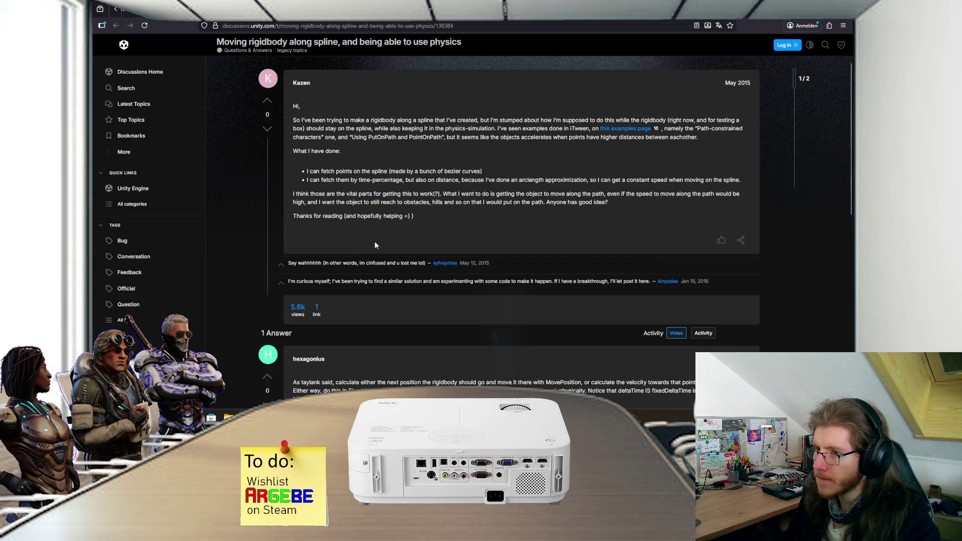
{"action": "scroll", "coordinate": [375, 243], "scroll_direction": "up", "scroll_amount": 1}
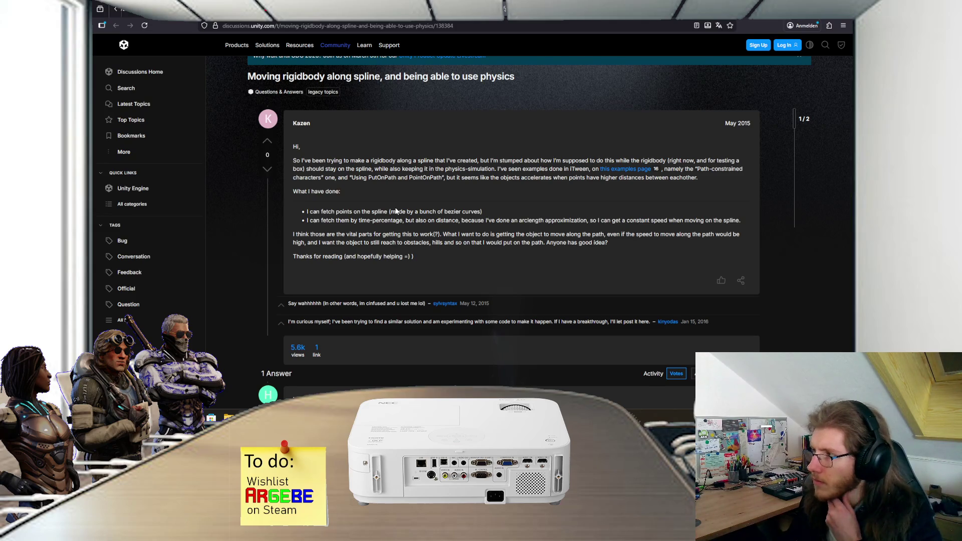
{"action": "scroll", "coordinate": [385, 220], "scroll_direction": "down", "scroll_amount": 4}
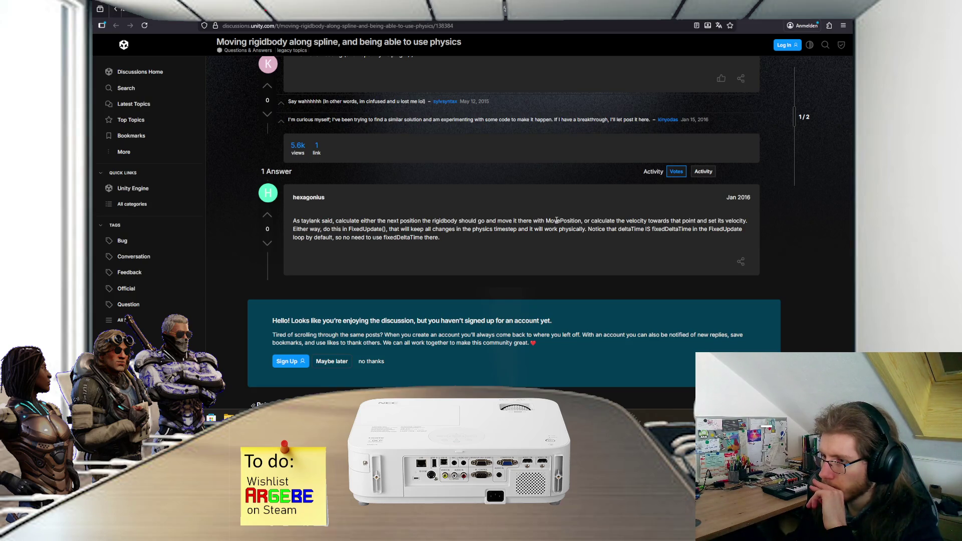
{"action": "scroll", "coordinate": [556, 221], "scroll_direction": "up", "scroll_amount": 1}
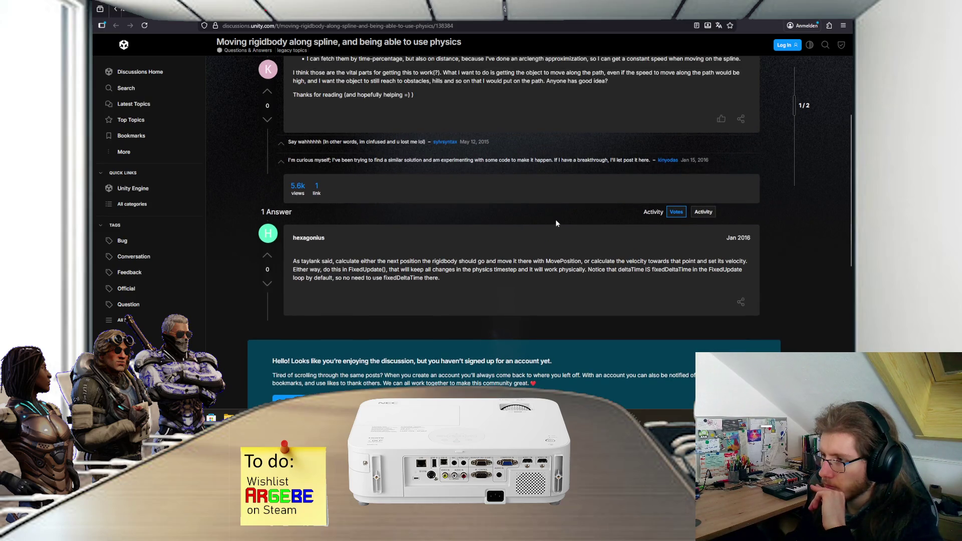
{"action": "scroll", "coordinate": [556, 224], "scroll_direction": "up", "scroll_amount": 1}
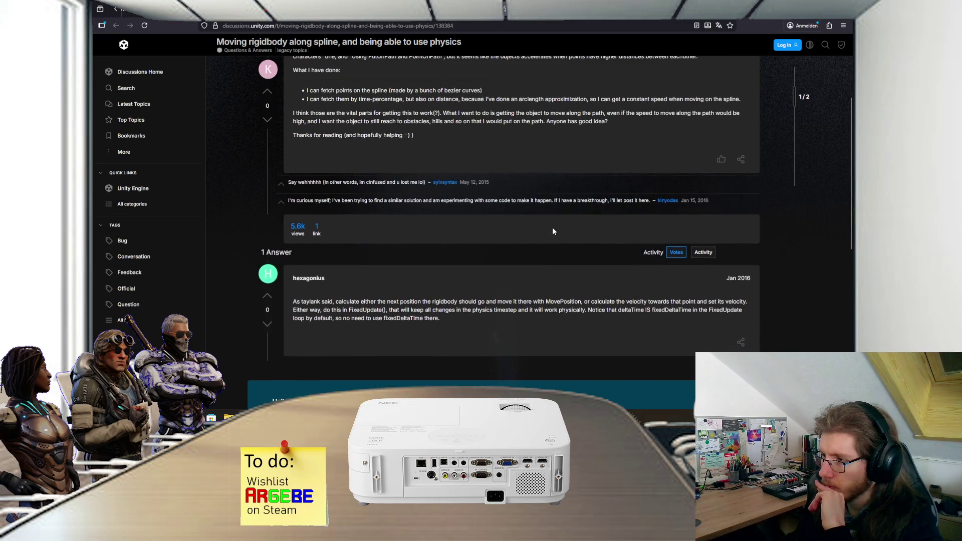
{"action": "scroll", "coordinate": [552, 232], "scroll_direction": "up", "scroll_amount": 3}
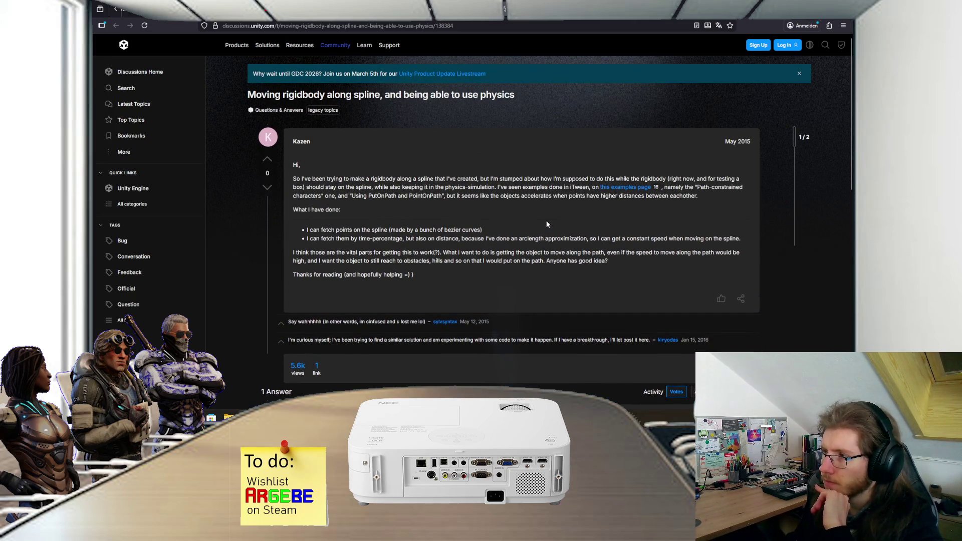
{"action": "key", "text": "alt+Left"}
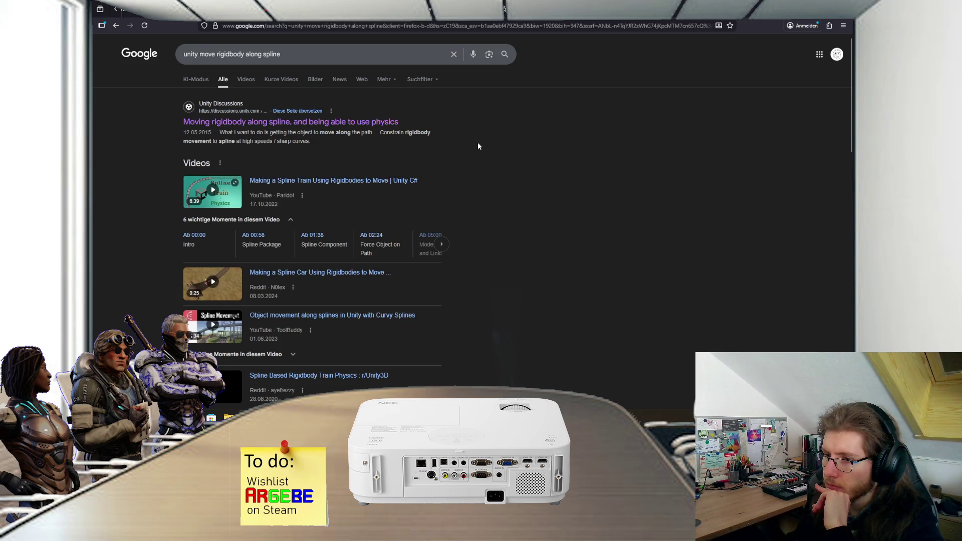
Open the 'Making a Spline Train Using Rigidbodies to Move | Unity C#' video result
{"action": "scroll", "coordinate": [478, 151], "scroll_direction": "down", "scroll_amount": 1}
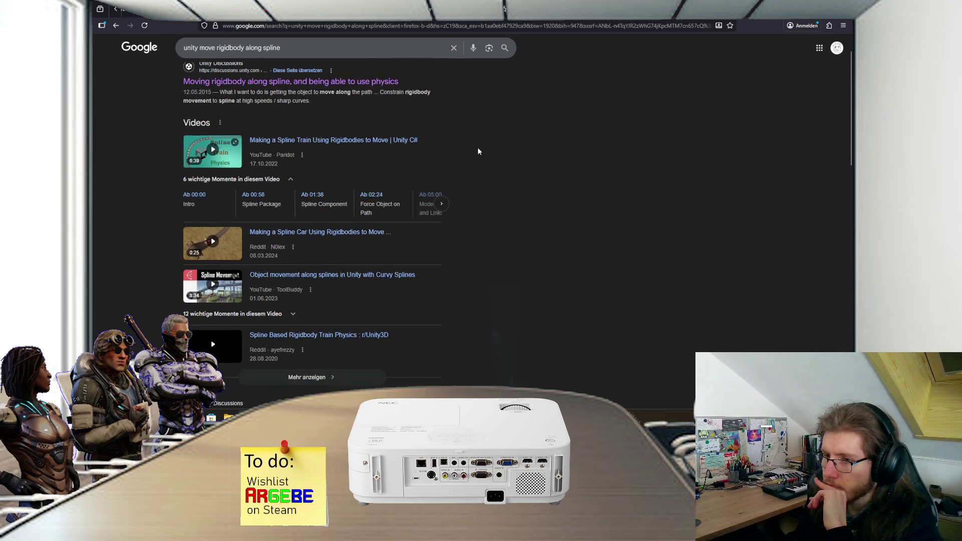
{"action": "left_click", "coordinate": [443, 204]}
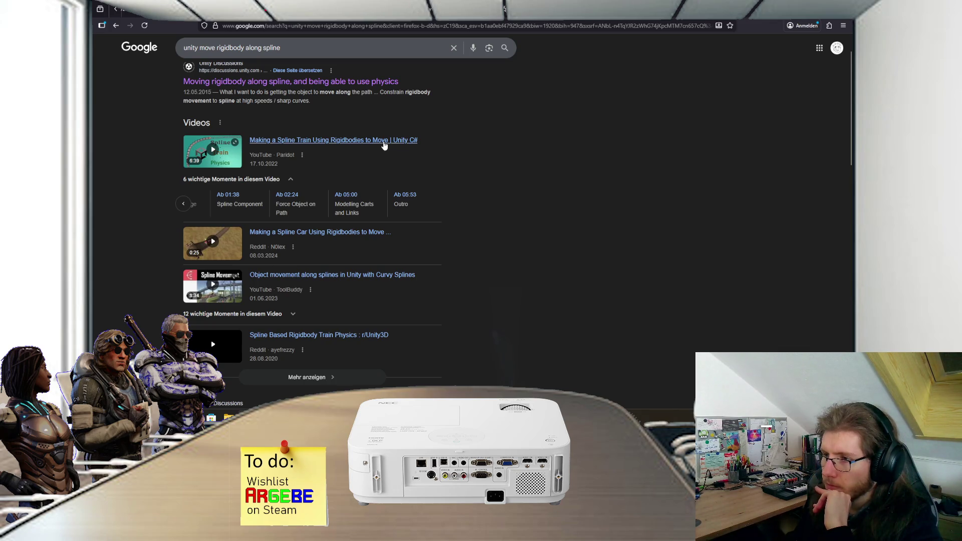
{"action": "left_click", "coordinate": [386, 141]}
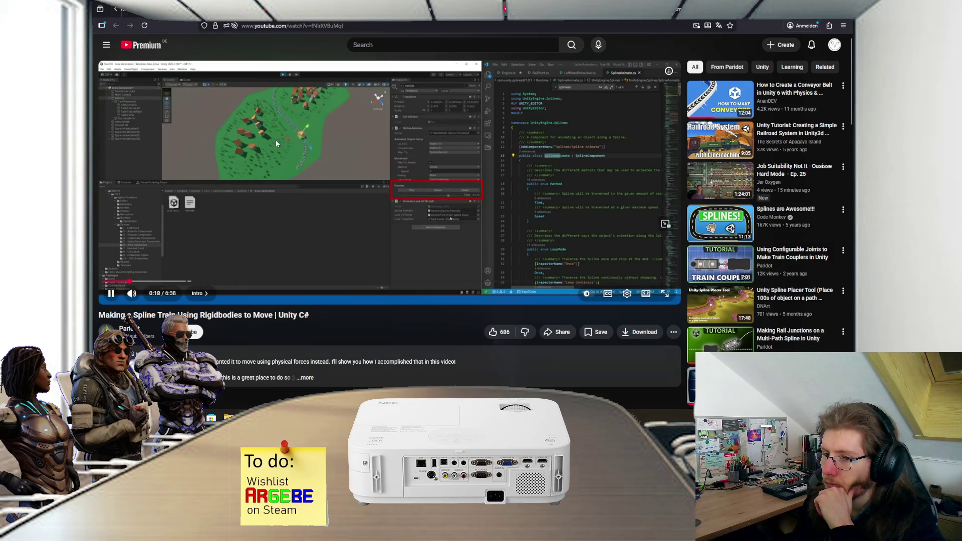
Read the video description and its 45 comments, including the creator's joints update, then return to the player
{"action": "scroll", "coordinate": [272, 147], "scroll_direction": "down", "scroll_amount": 3}
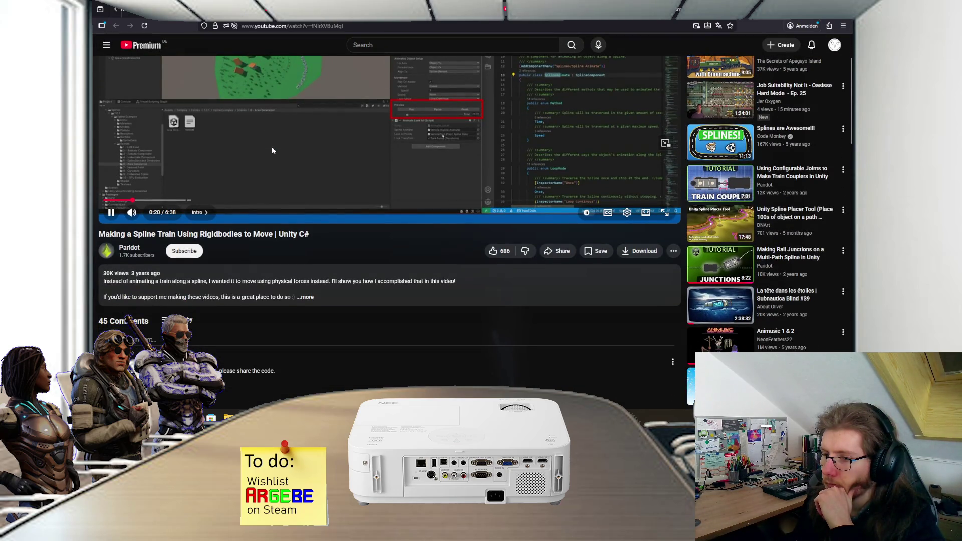
{"action": "scroll", "coordinate": [272, 150], "scroll_direction": "down", "scroll_amount": 3}
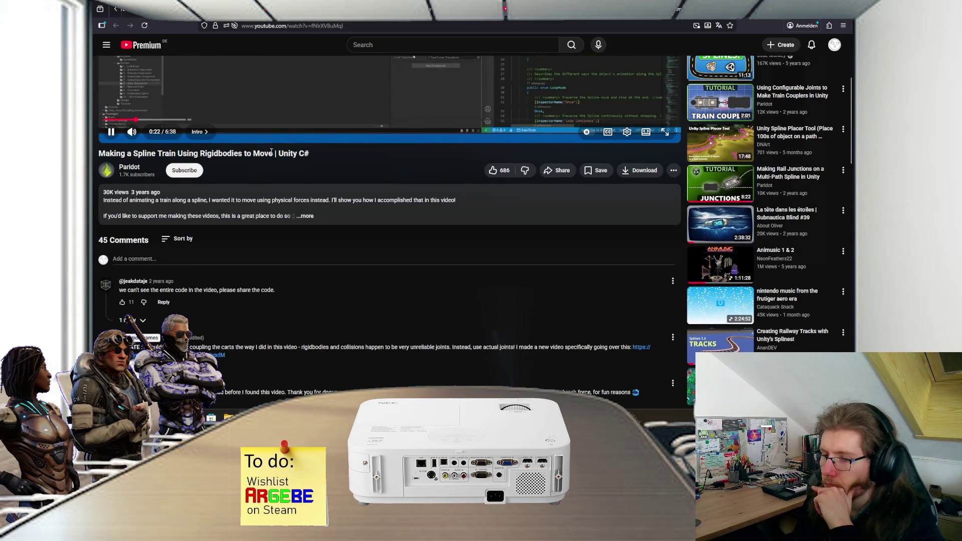
{"action": "scroll", "coordinate": [271, 155], "scroll_direction": "down", "scroll_amount": 2}
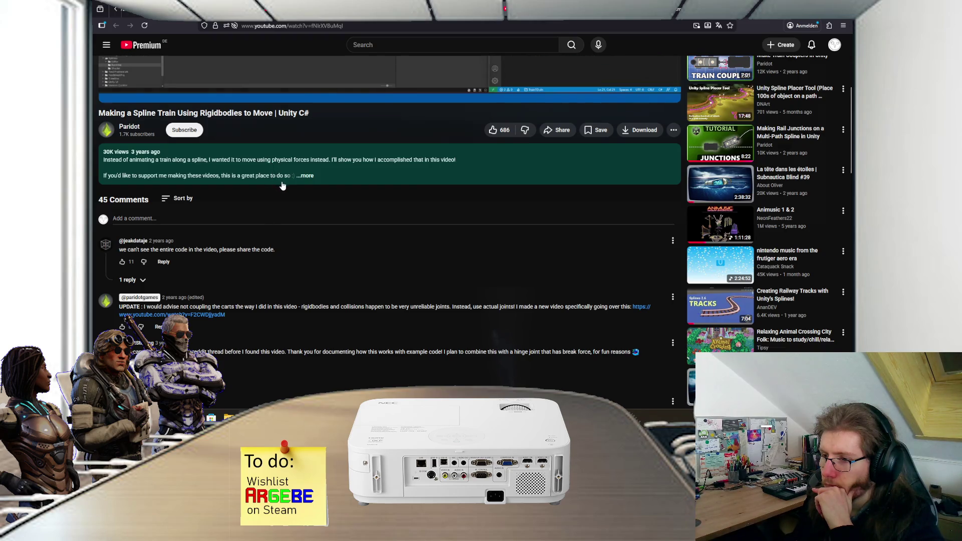
{"action": "scroll", "coordinate": [284, 186], "scroll_direction": "down", "scroll_amount": 2}
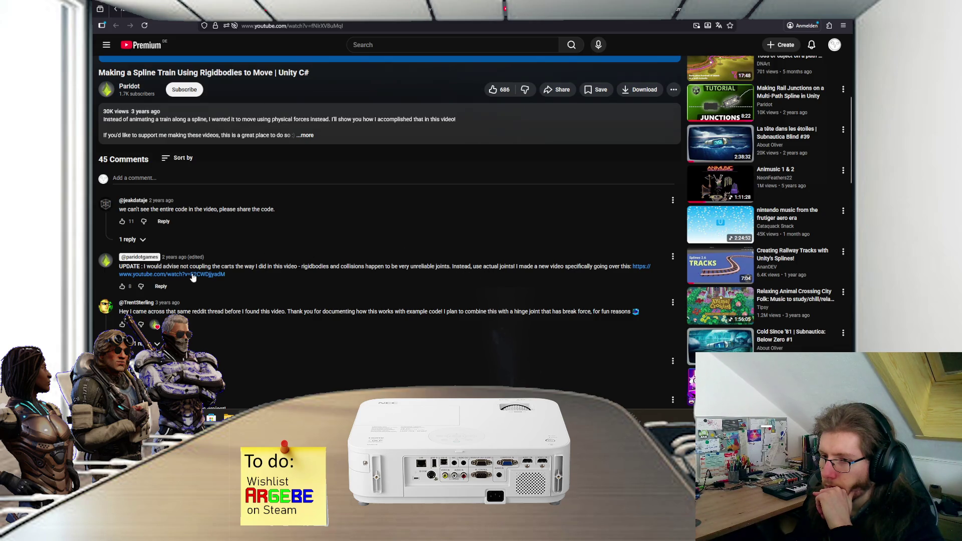
{"action": "scroll", "coordinate": [218, 272], "scroll_direction": "up", "scroll_amount": 10}
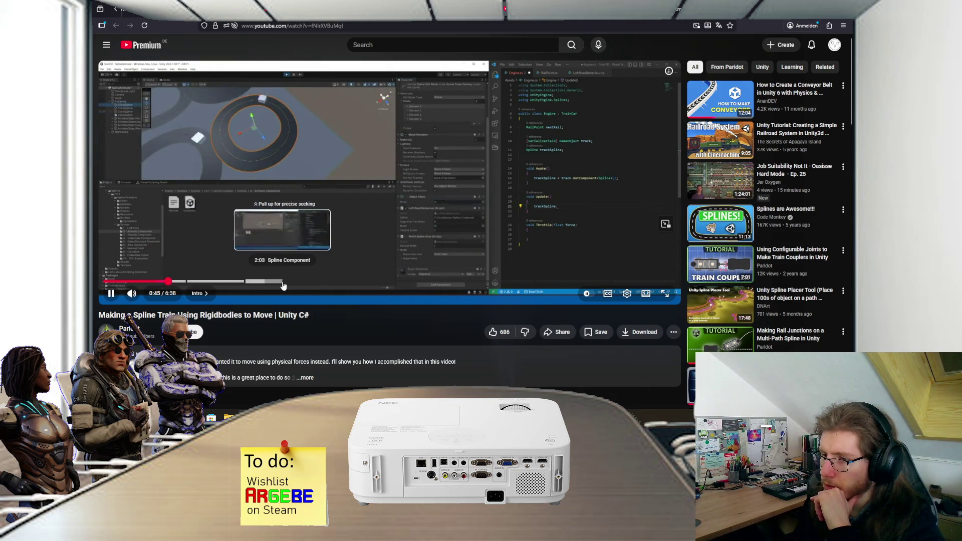
Skip through the Spline Component, closed-loop and Force Object on Path chapters, pausing on the code
{"action": "left_click", "coordinate": [284, 283]}
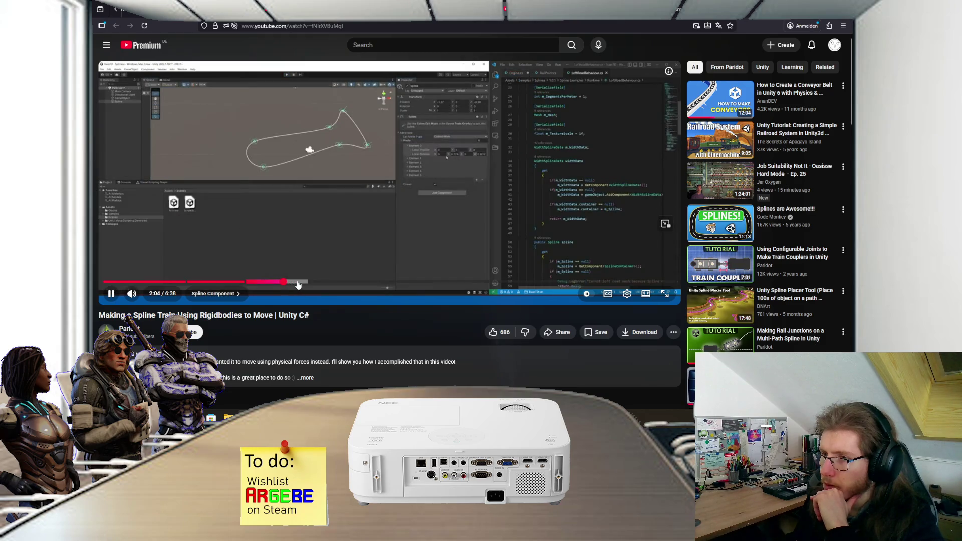
{"action": "left_click", "coordinate": [316, 284]}
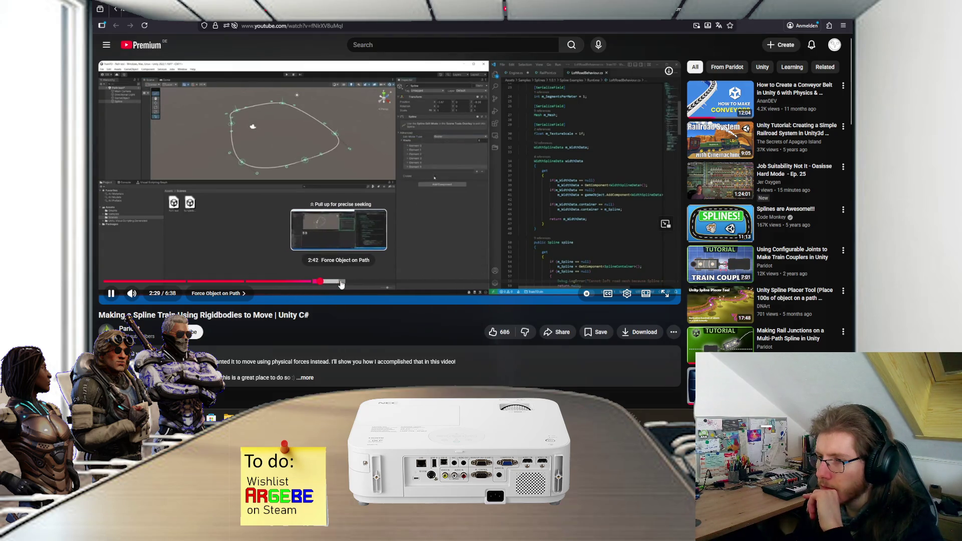
{"action": "left_click", "coordinate": [349, 284]}
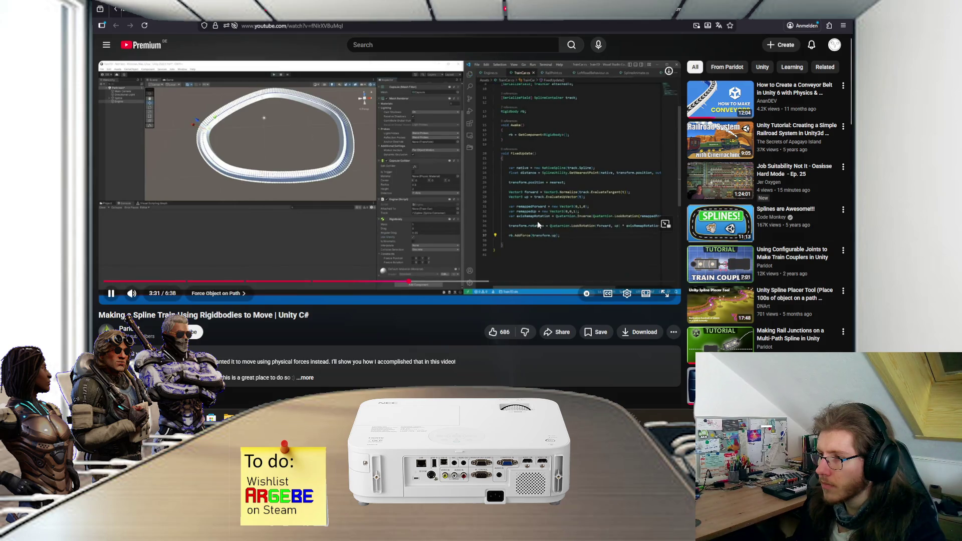
{"action": "left_click", "coordinate": [538, 224]}
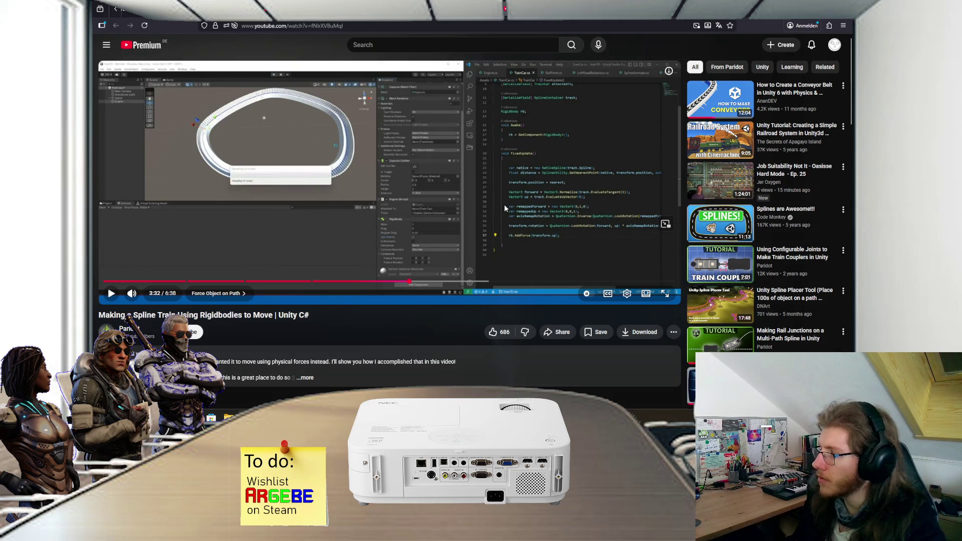
{"action": "scroll", "coordinate": [279, 152], "scroll_direction": "down", "scroll_amount": 1}
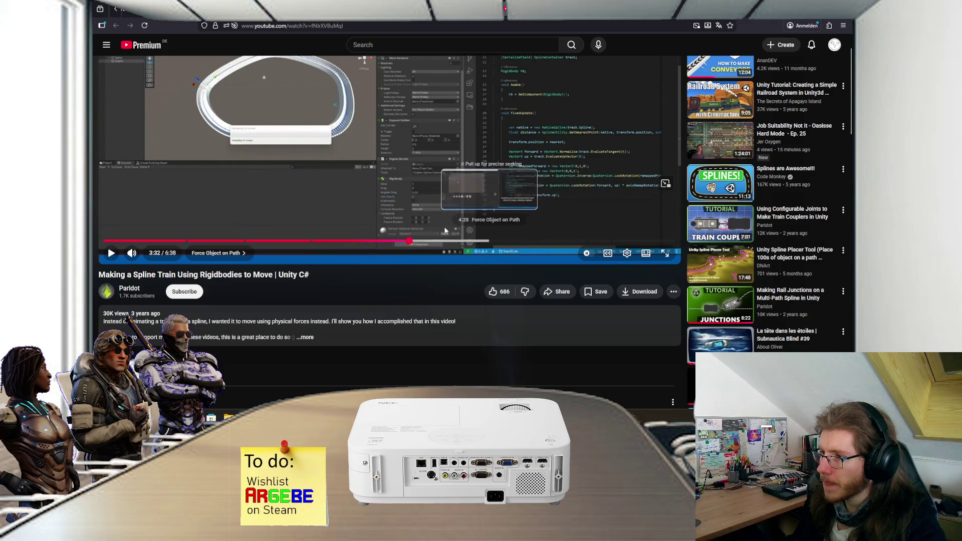
{"action": "scroll", "coordinate": [347, 242], "scroll_direction": "down", "scroll_amount": 5}
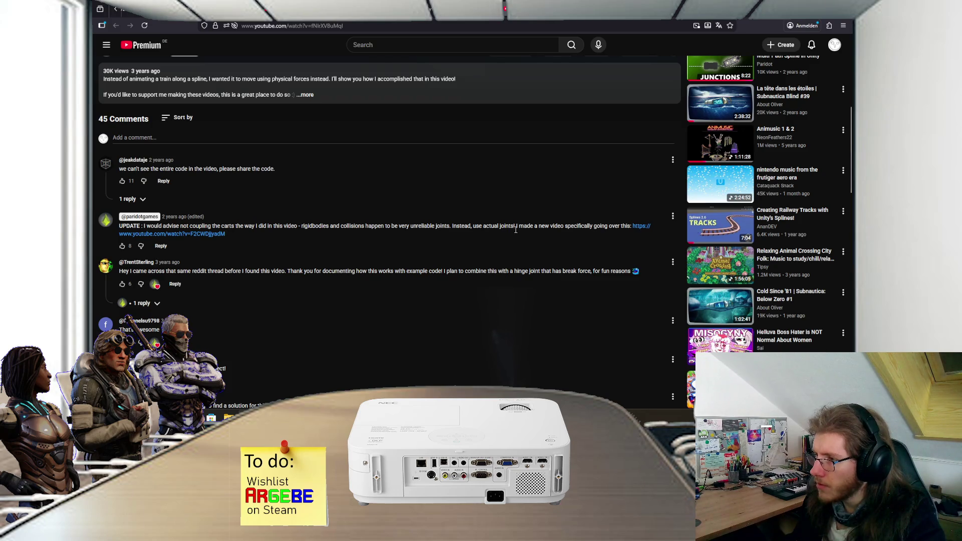
{"action": "scroll", "coordinate": [516, 230], "scroll_direction": "up", "scroll_amount": 5}
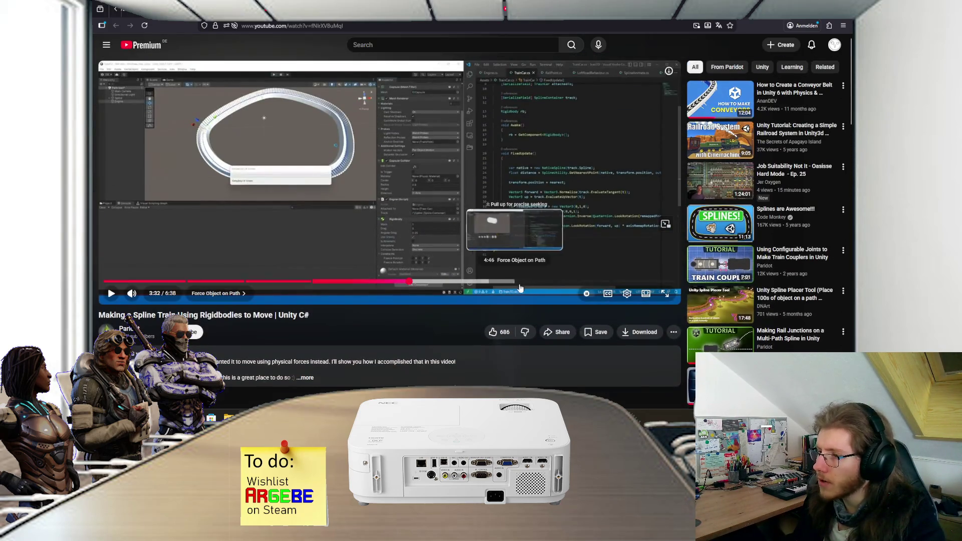
Scrub through Modelling Carts and Links to 5:46, then open the author's linked follow-up video
{"action": "left_click", "coordinate": [558, 283]}
{"action": "left_click_drag", "start_coordinate": [558, 284], "coordinate": [573, 284]}
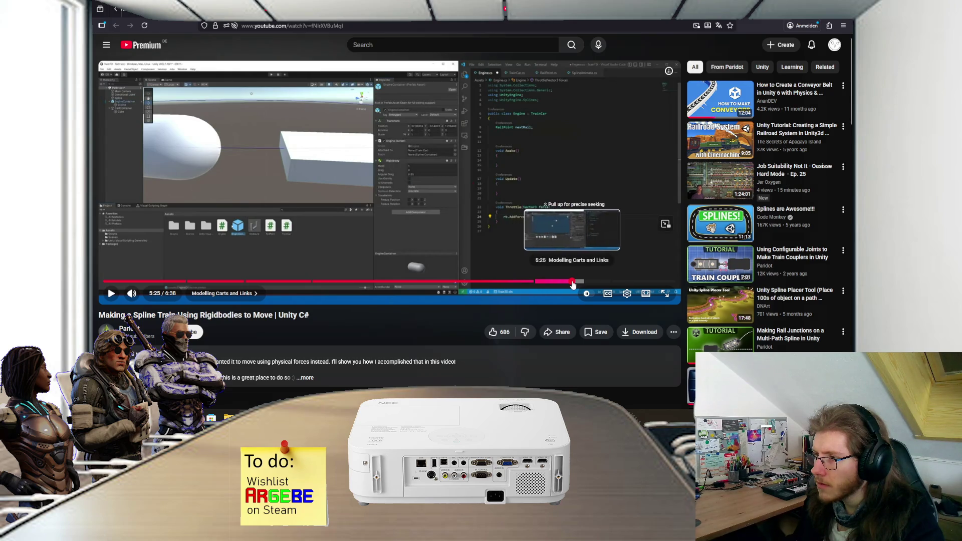
{"action": "left_click", "coordinate": [602, 284]}
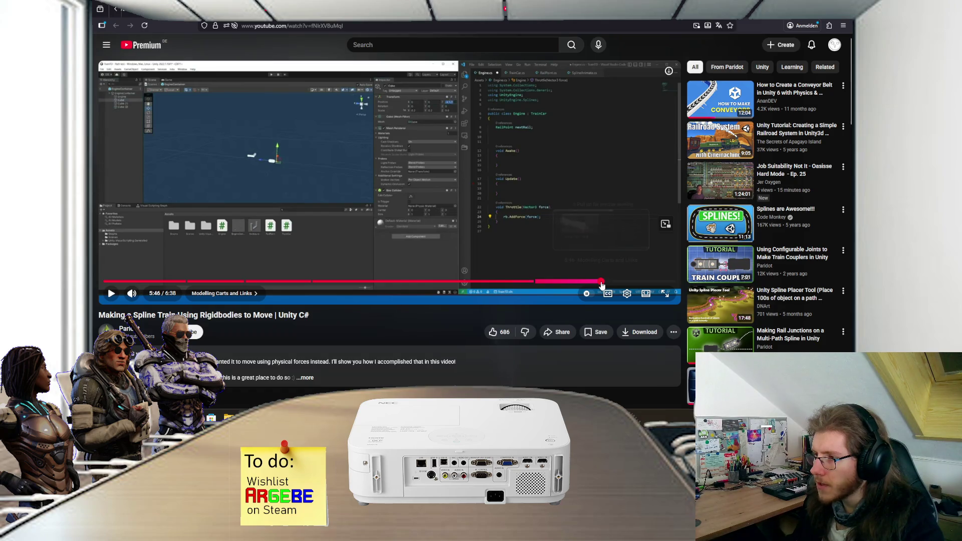
{"action": "scroll", "coordinate": [260, 215], "scroll_direction": "down", "scroll_amount": 7}
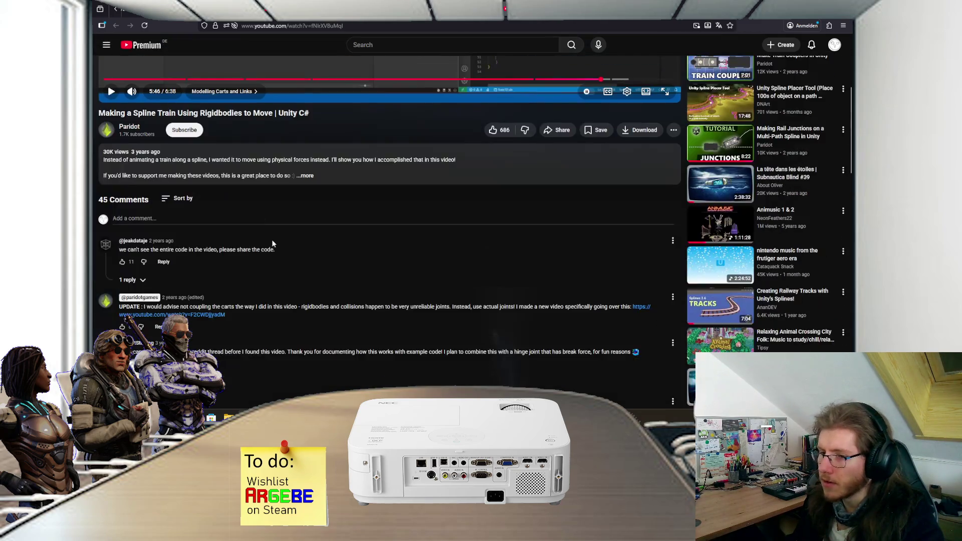
{"action": "left_click", "coordinate": [218, 235]}
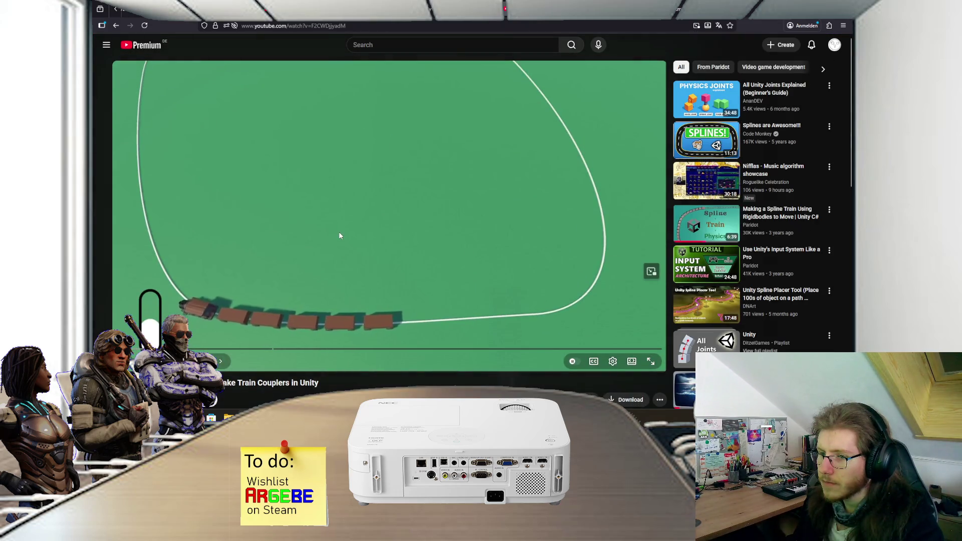
{"action": "scroll", "coordinate": [335, 234], "scroll_direction": "down", "scroll_amount": 1}
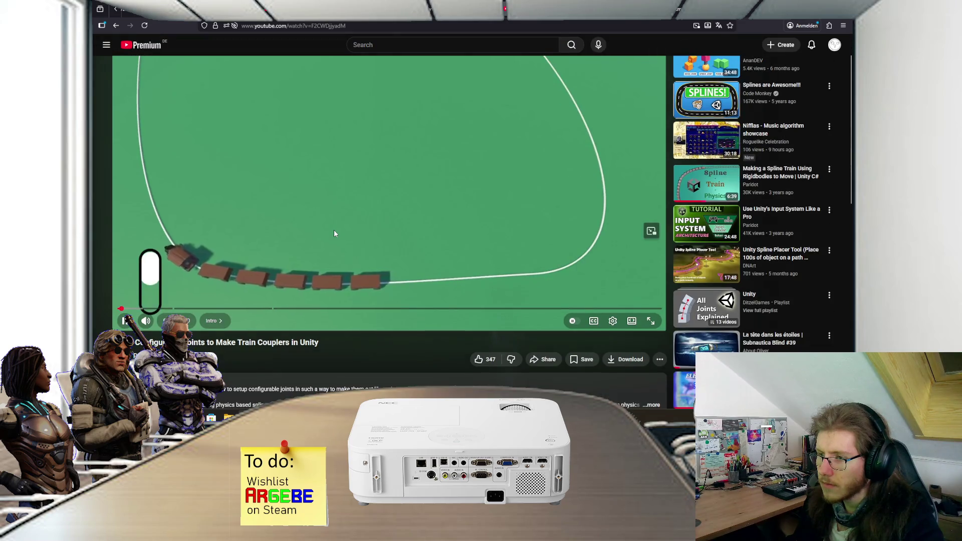
{"action": "scroll", "coordinate": [334, 233], "scroll_direction": "up", "scroll_amount": 1}
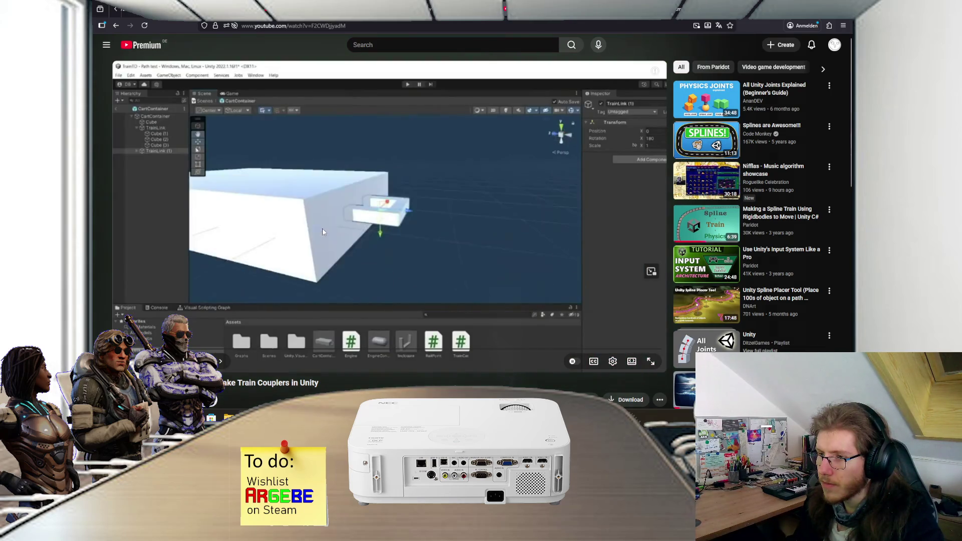
{"action": "scroll", "coordinate": [226, 302], "scroll_direction": "down", "scroll_amount": 1}
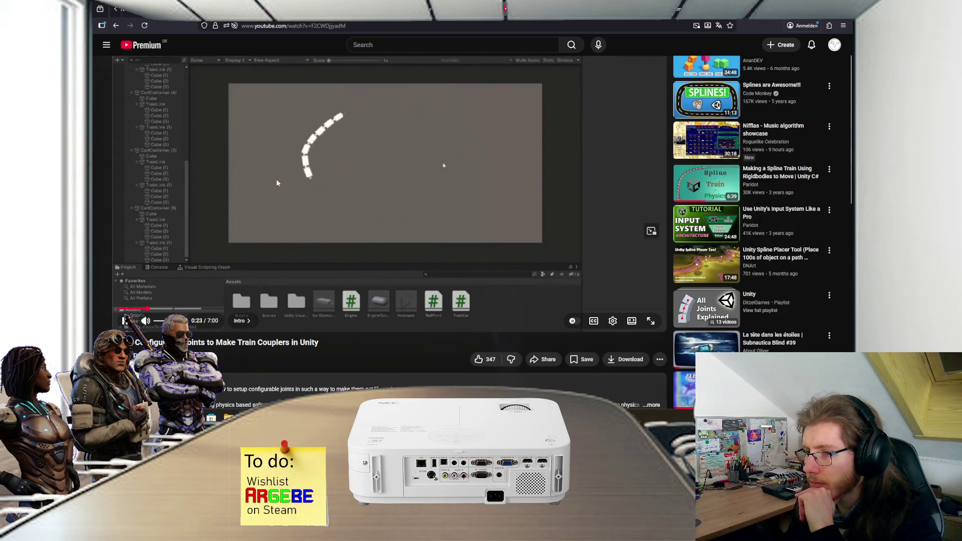
{"action": "scroll", "coordinate": [260, 187], "scroll_direction": "down", "scroll_amount": 1}
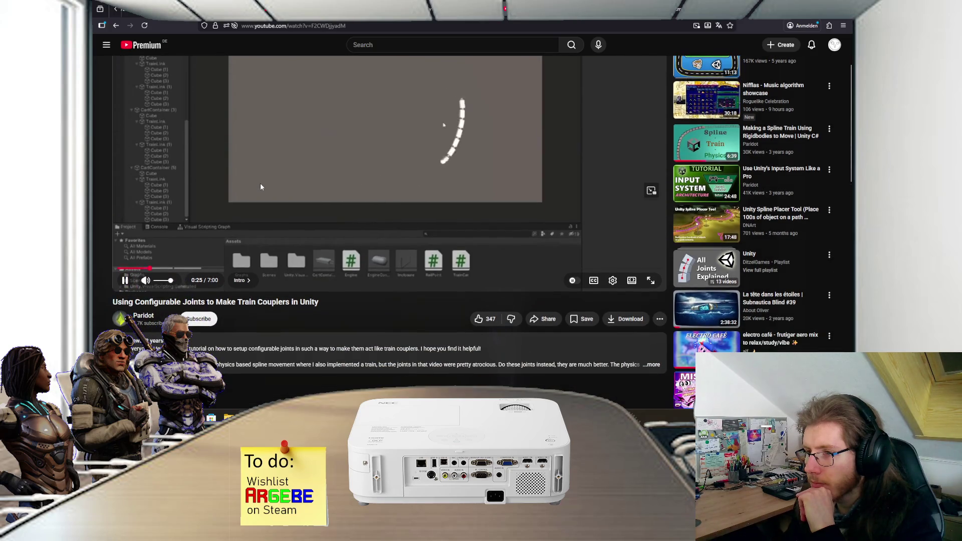
{"action": "scroll", "coordinate": [261, 187], "scroll_direction": "up", "scroll_amount": 2}
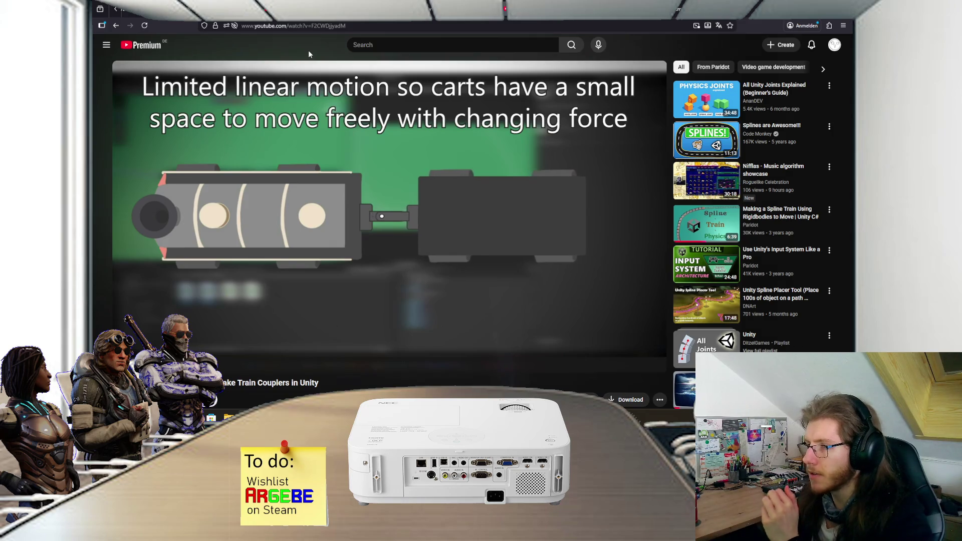
Switch from the coupler tutorial to the Unity editor showing the railway SampleScene
{"action": "key", "text": "alt+Tab"}
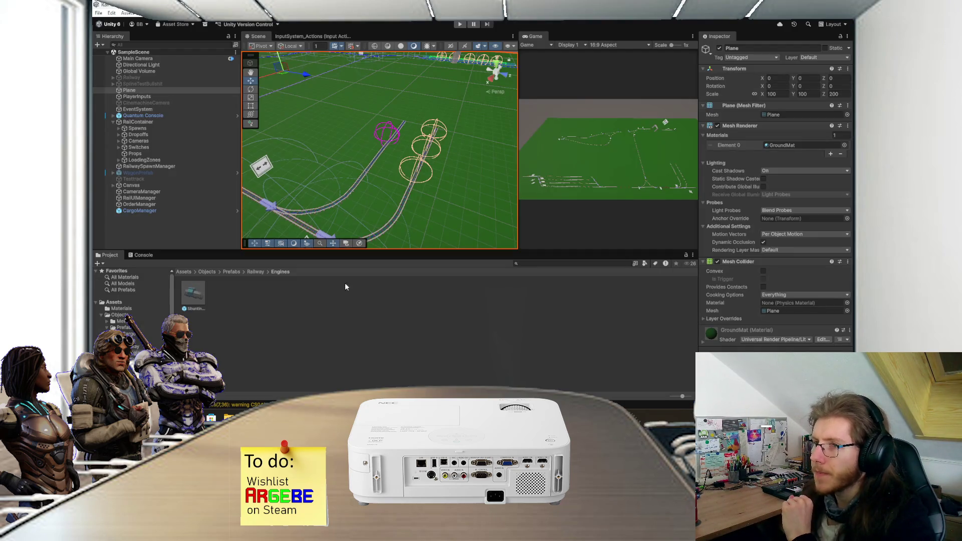
Review the ConfigurableJoint code in AttachmentPointScript.cs's Couple() method, then return to the tutorial
{"action": "key", "text": "alt+Tab"}
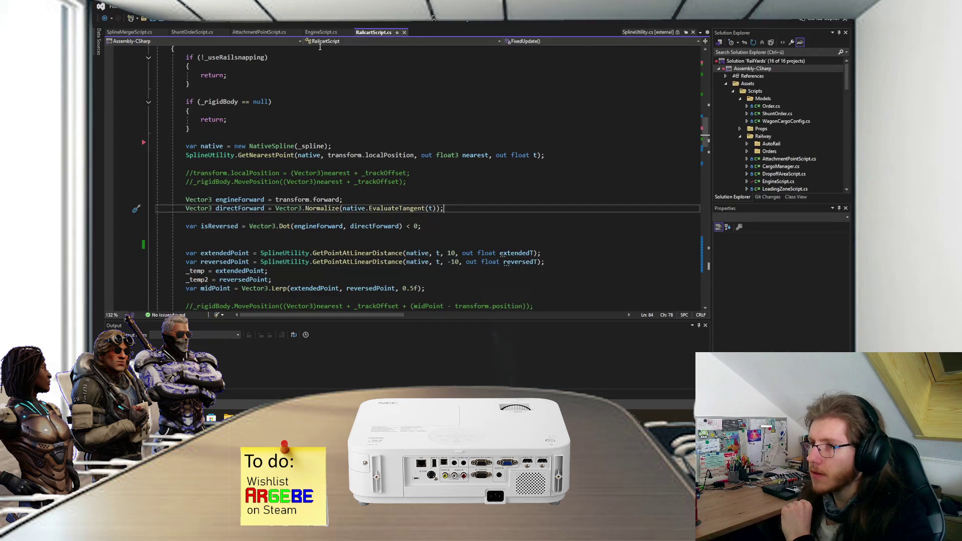
{"action": "left_click", "coordinate": [261, 31]}
{"action": "scroll", "coordinate": [326, 156], "scroll_direction": "up", "scroll_amount": 10}
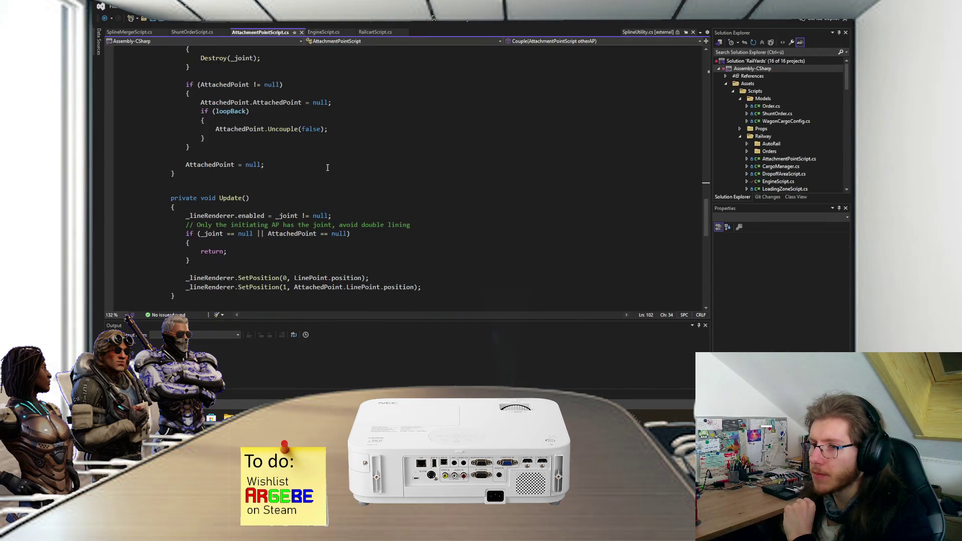
{"action": "scroll", "coordinate": [332, 164], "scroll_direction": "up", "scroll_amount": 2}
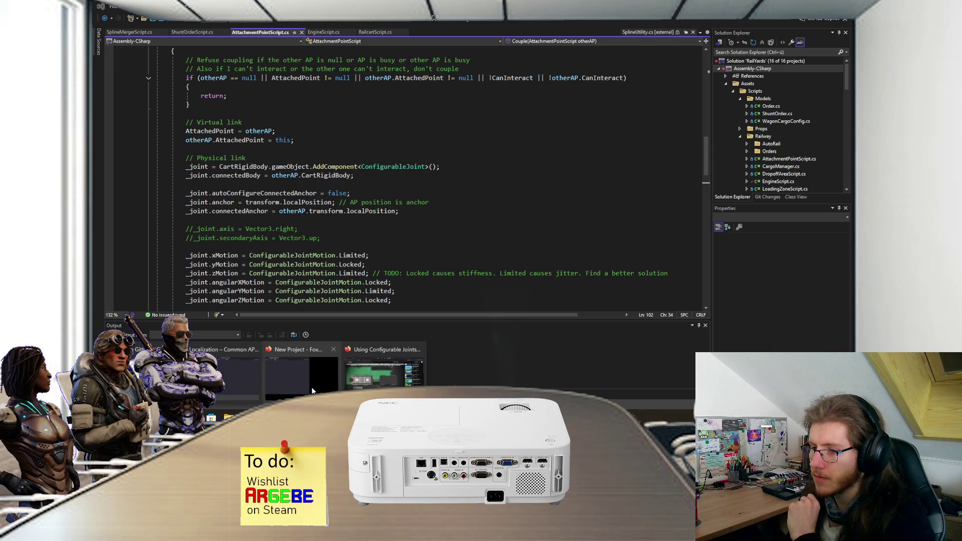
{"action": "key", "text": "alt+Tab"}
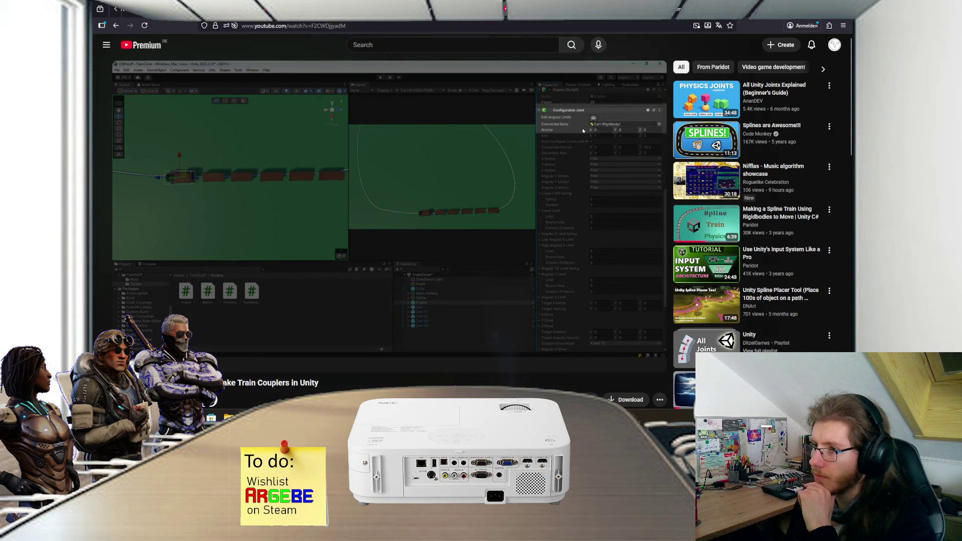
Pause the tutorial on its Configurable Joint settings and view Couple()'s connectedBody and anchor code
{"action": "left_click", "coordinate": [316, 341]}
{"action": "key", "text": "alt+Tab"}
{"action": "scroll", "coordinate": [284, 190], "scroll_direction": "up", "scroll_amount": 1}
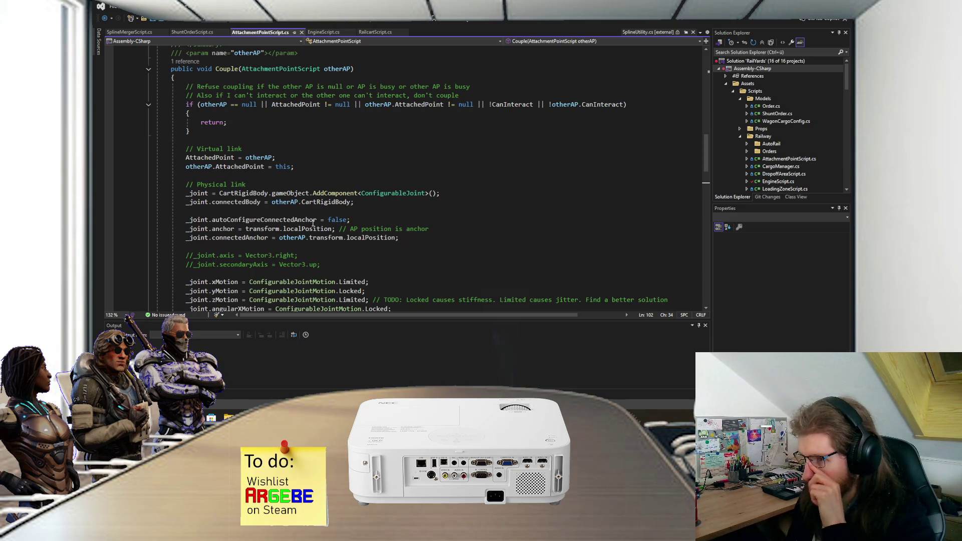
{"action": "mouse_move", "coordinate": [307, 418]}
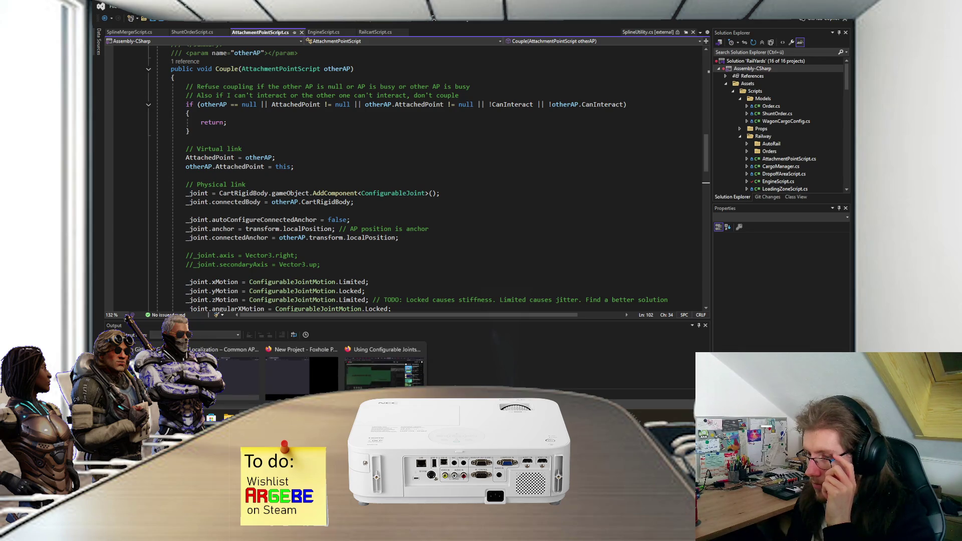
{"action": "left_click", "coordinate": [384, 368]}
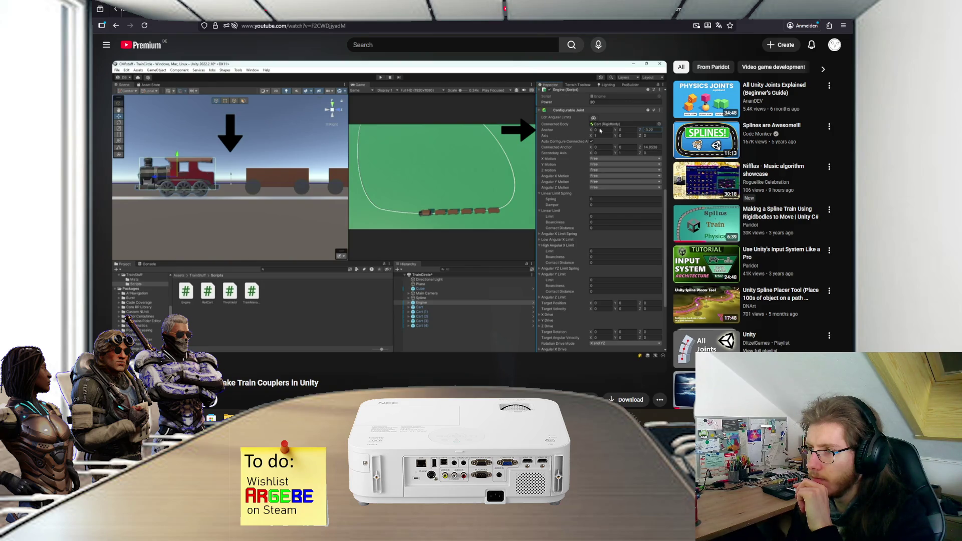
Watch the Auto Configure Connected Anchor explanation, then go back to Couple() in Visual Studio
{"action": "mouse_move", "coordinate": [337, 215]}
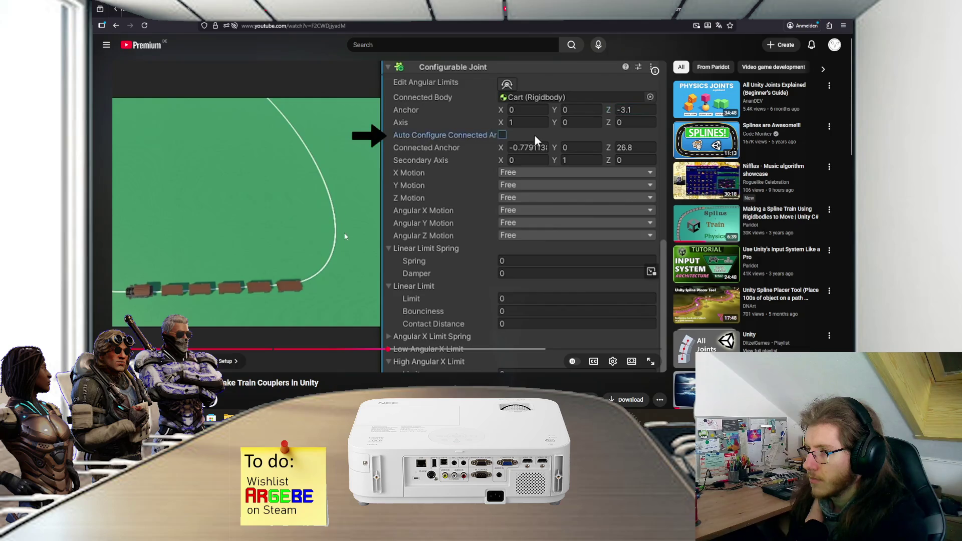
{"action": "key", "text": "alt+Tab"}
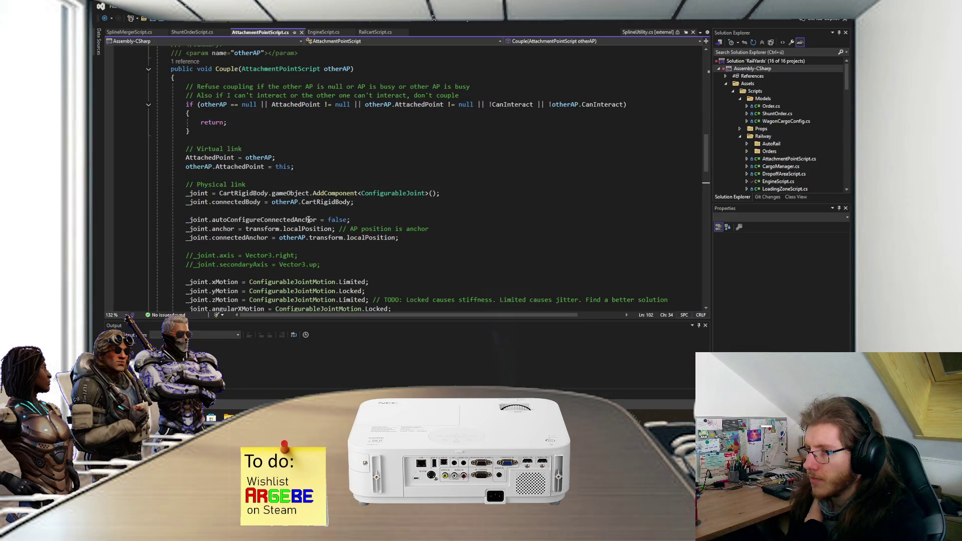
Compare the script's xMotion lines with the tutorial's Configurable Joint showing Locked X Motion
{"action": "scroll", "coordinate": [309, 219], "scroll_direction": "down", "scroll_amount": 1}
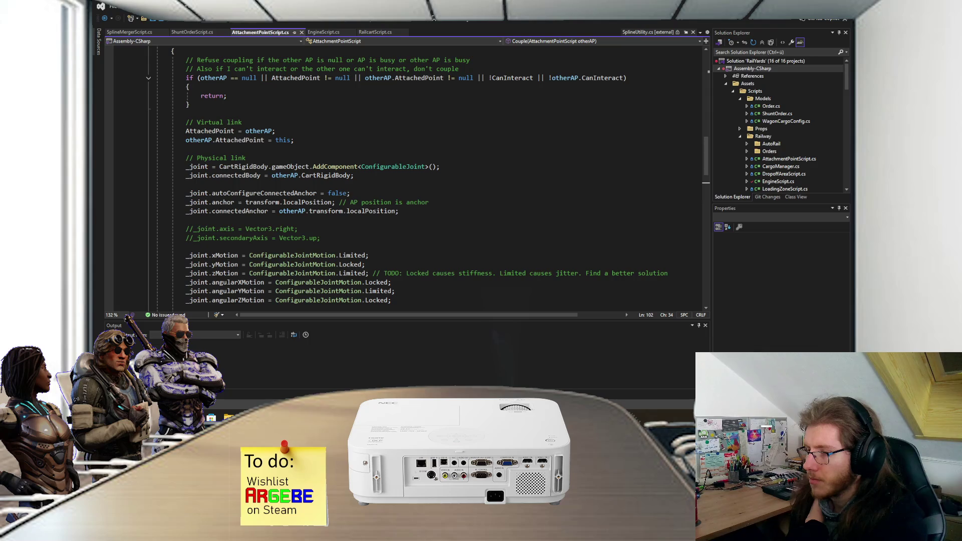
{"action": "left_click", "coordinate": [359, 381]}
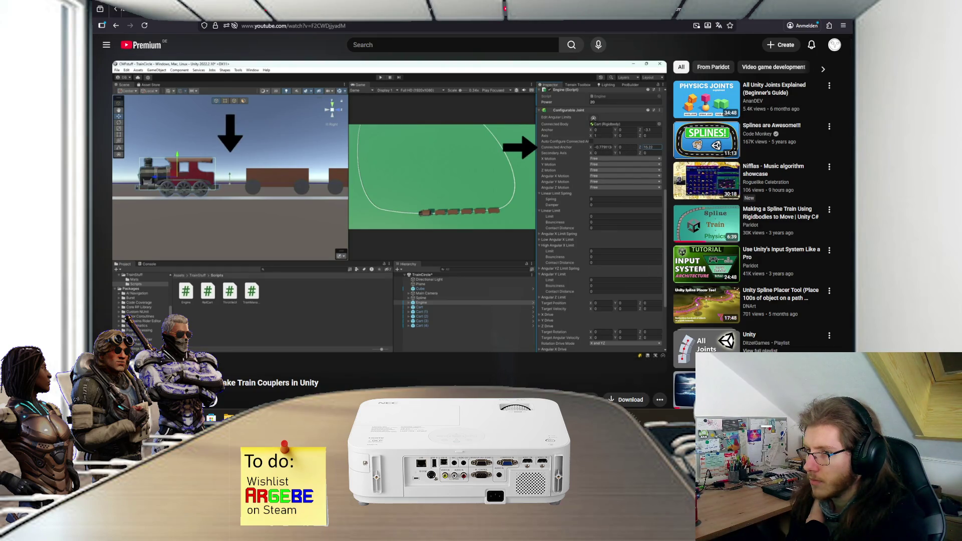
{"action": "mouse_move", "coordinate": [376, 289]}
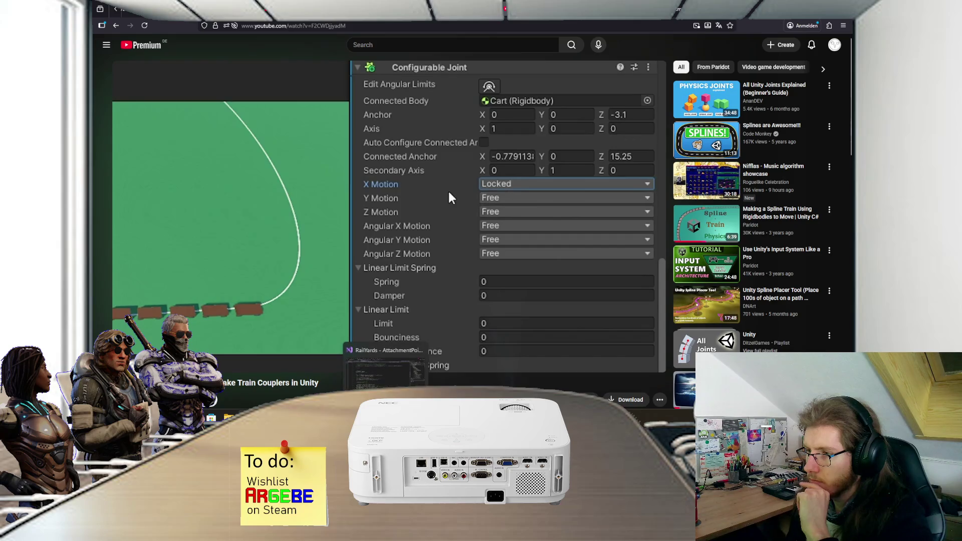
{"action": "key", "text": "alt+Tab"}
{"action": "scroll", "coordinate": [349, 300], "scroll_direction": "down", "scroll_amount": 3}
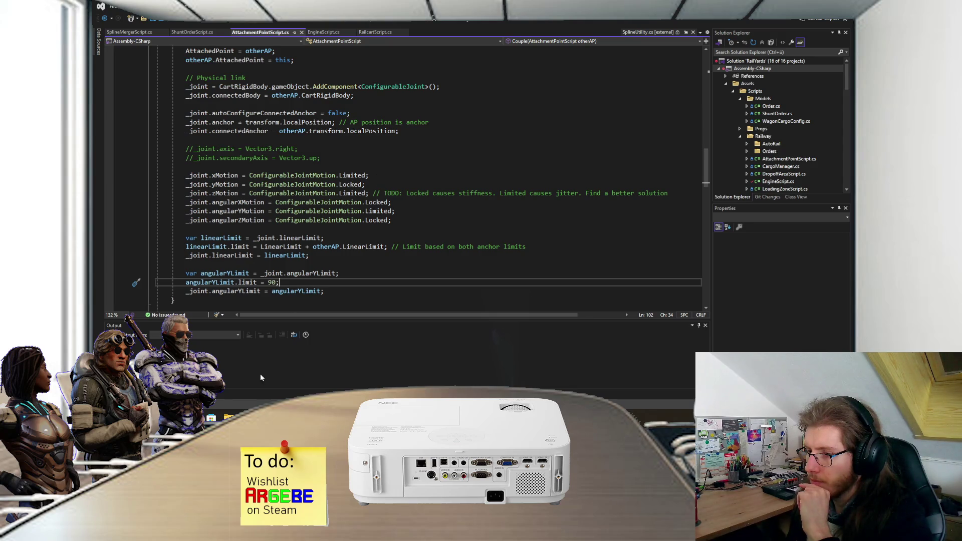
{"action": "key", "text": "alt+Tab"}
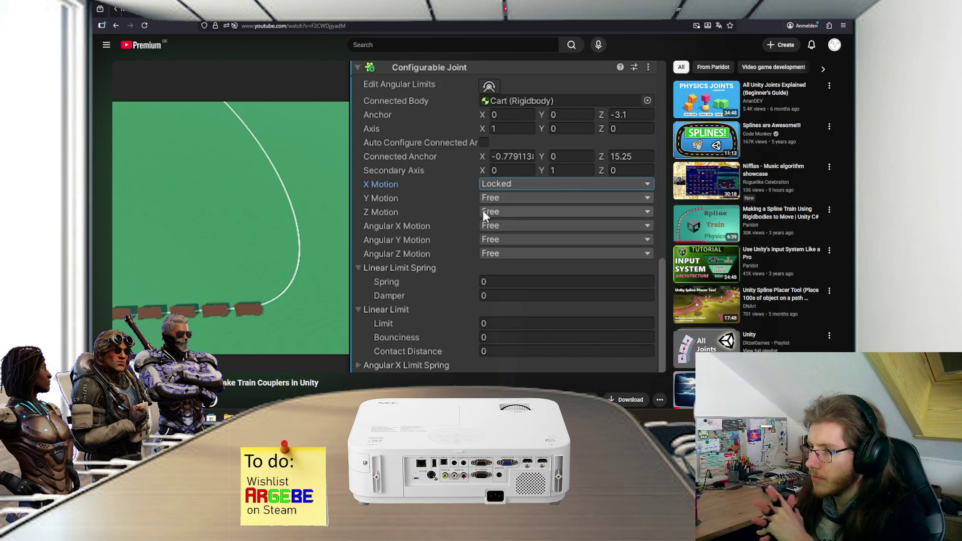
{"action": "left_click", "coordinate": [503, 212]}
Play the tutorial and pause it on the locked joint motion settings
{"action": "left_click", "coordinate": [515, 240]}
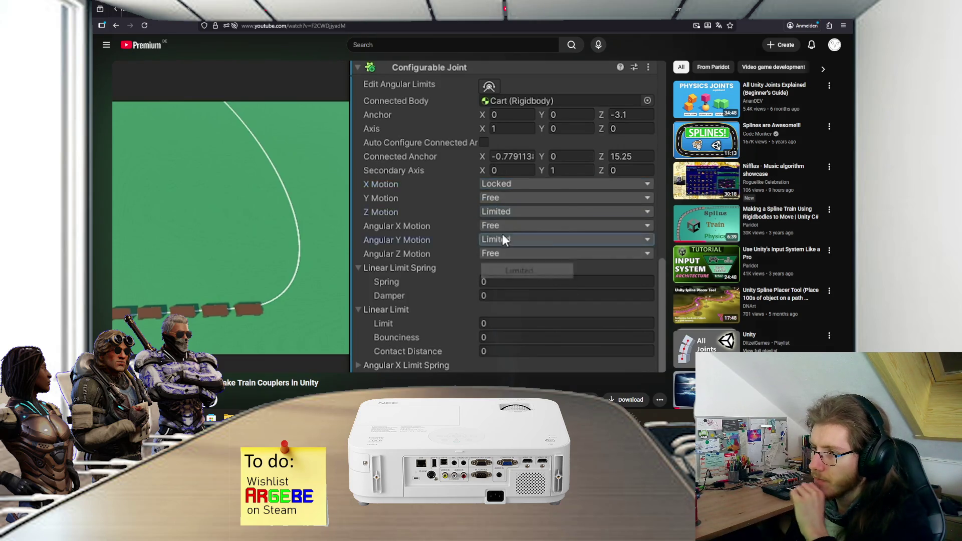
{"action": "left_click", "coordinate": [455, 258]}
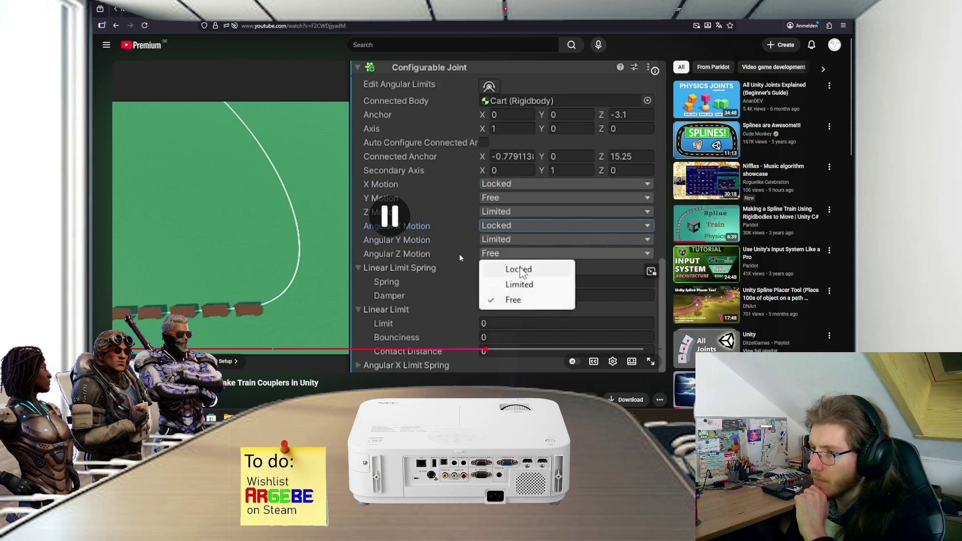
{"action": "left_click", "coordinate": [460, 257]}
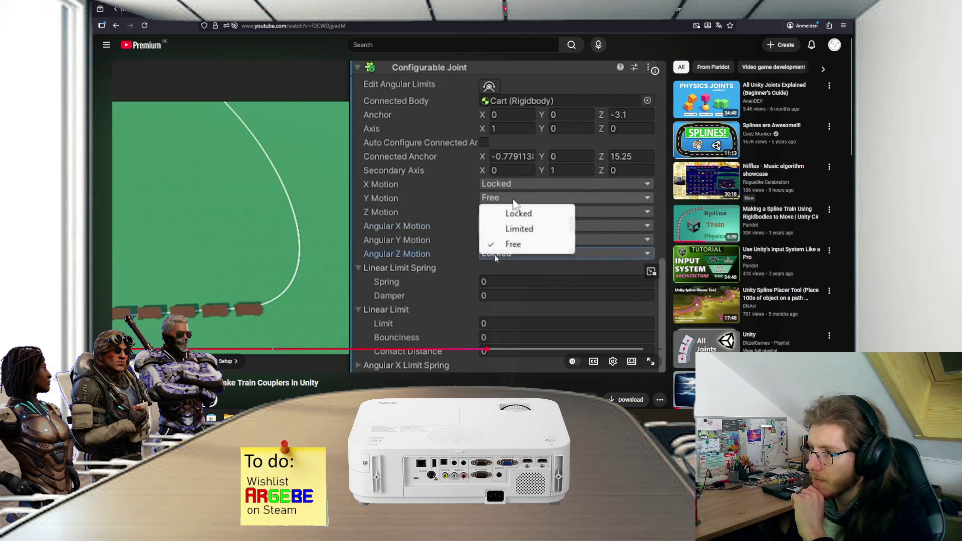
{"action": "left_click", "coordinate": [473, 258]}
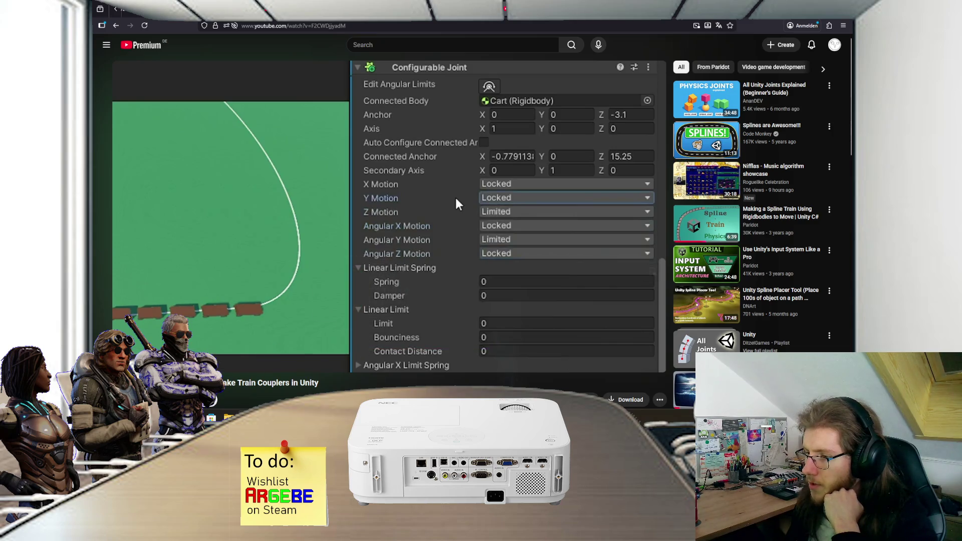
Change the joint's xMotion from Limited to Locked in AttachmentPointScript.cs and save
{"action": "key", "text": "alt+Tab"}
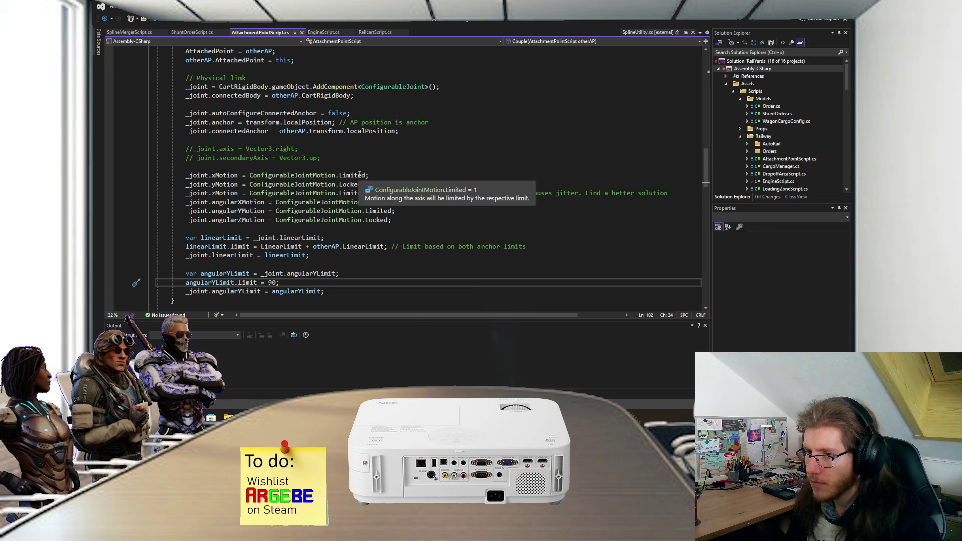
{"action": "left_click", "coordinate": [343, 175]}
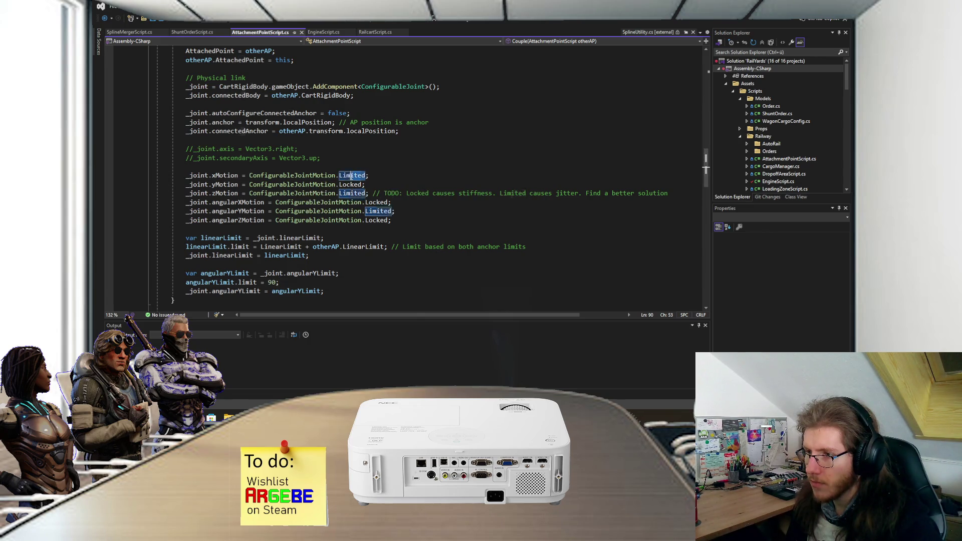
{"action": "key", "text": "shift+End"}
{"action": "key", "text": "Delete"}
{"action": "type", "text": "ocked"}
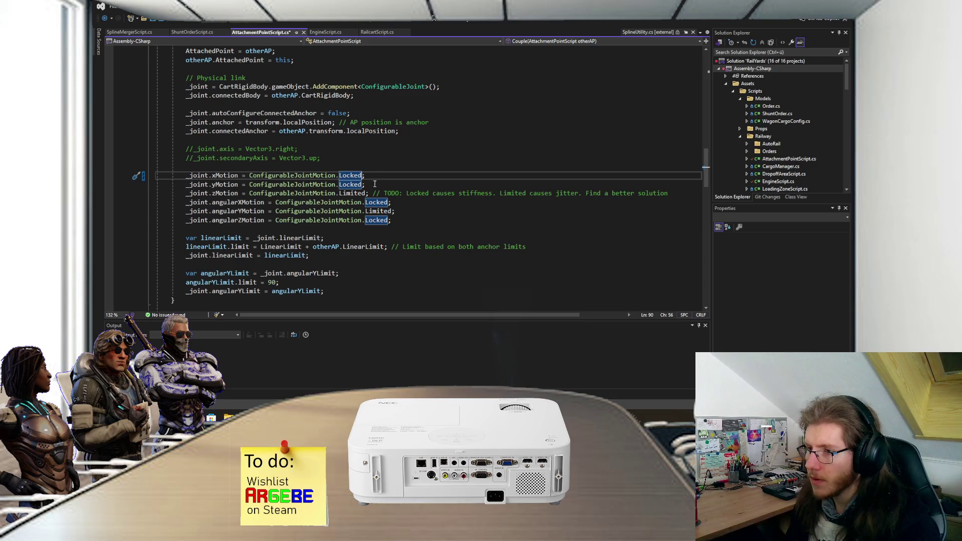
{"action": "key", "text": "alt+Tab"}
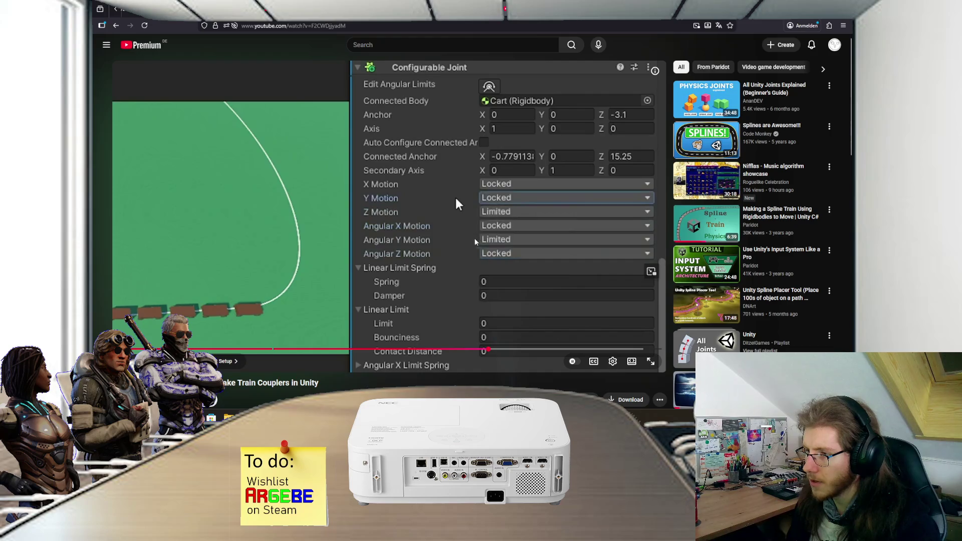
{"action": "key", "text": "alt+Tab"}
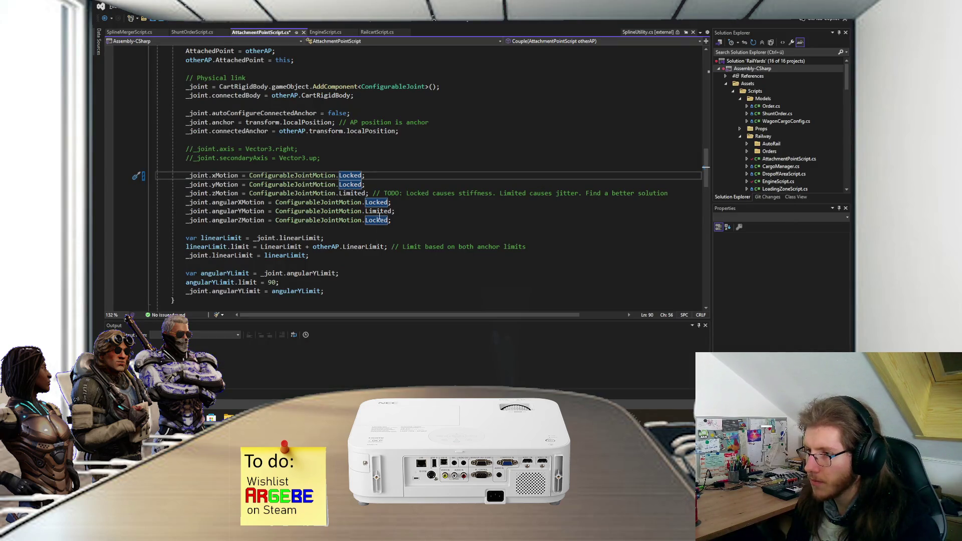
{"action": "left_click", "coordinate": [402, 205]}
{"action": "key", "text": "ctrl+s"}
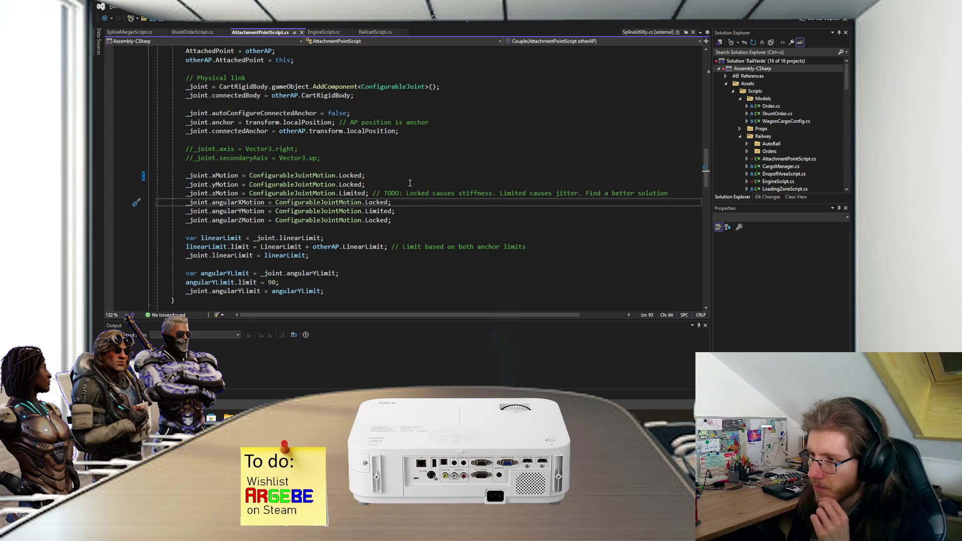
{"action": "scroll", "coordinate": [409, 183], "scroll_direction": "down", "scroll_amount": 1}
{"action": "key", "text": "alt+Tab"}
{"action": "left_click", "coordinate": [456, 199]}
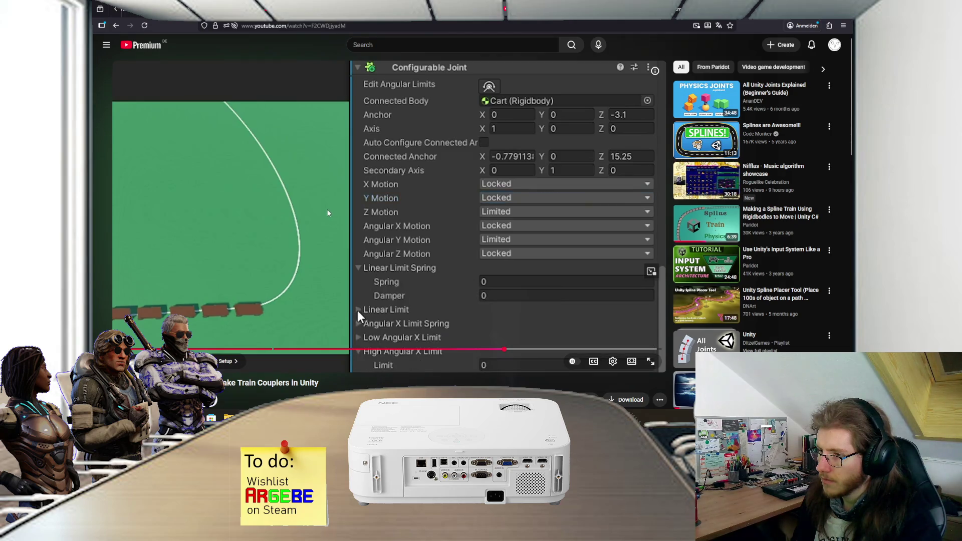
{"action": "left_click", "coordinate": [327, 213]}
{"action": "key", "text": "alt+Tab"}
{"action": "scroll", "coordinate": [301, 234], "scroll_direction": "down", "scroll_amount": 1}
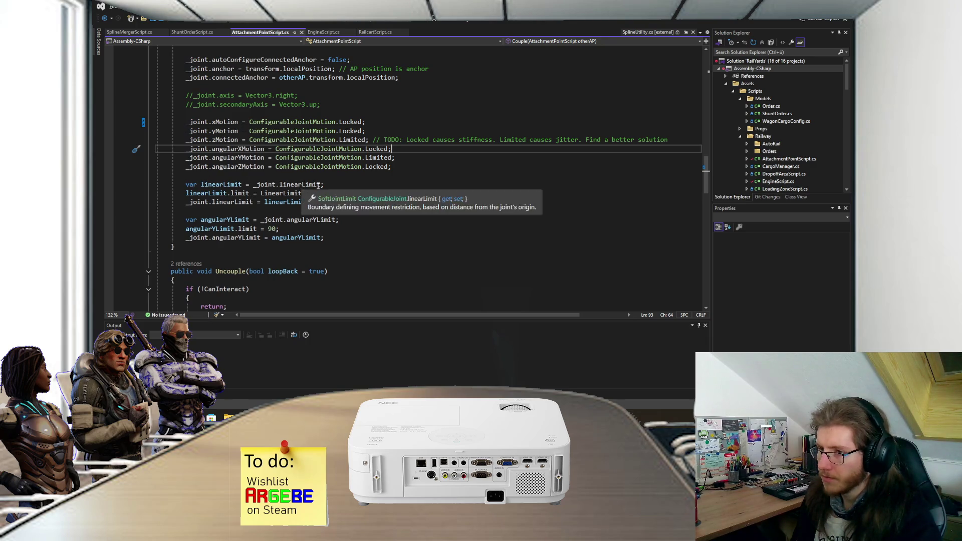
{"action": "key", "text": "alt+Tab"}
{"action": "left_click", "coordinate": [424, 309]}
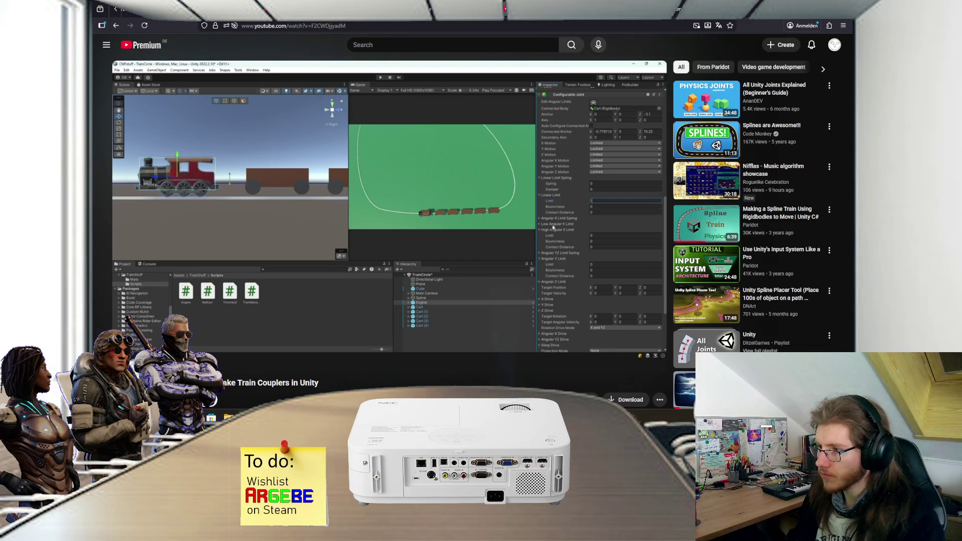
{"action": "mouse_move", "coordinate": [599, 241]}
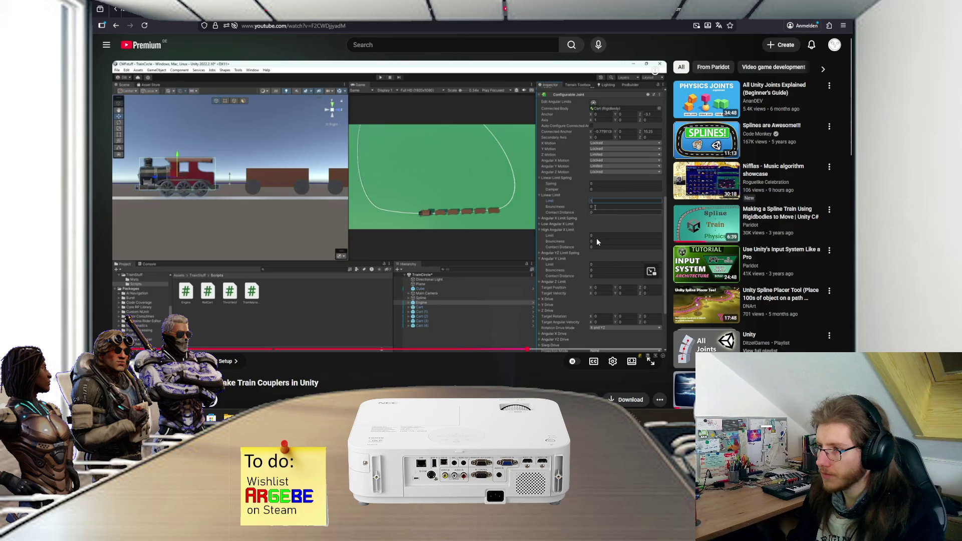
{"action": "left_click", "coordinate": [583, 242]}
{"action": "key", "text": "alt+Tab"}
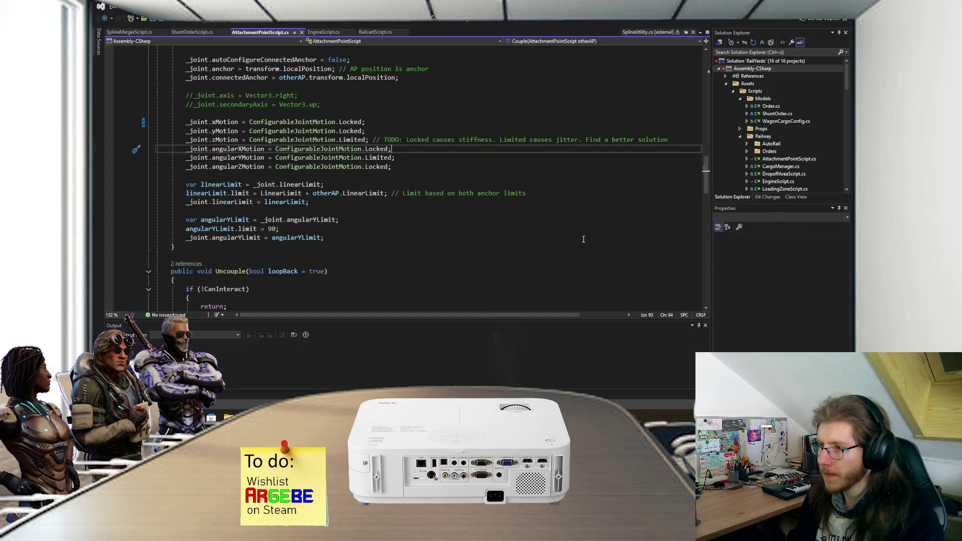
{"action": "mouse_move", "coordinate": [312, 184]}
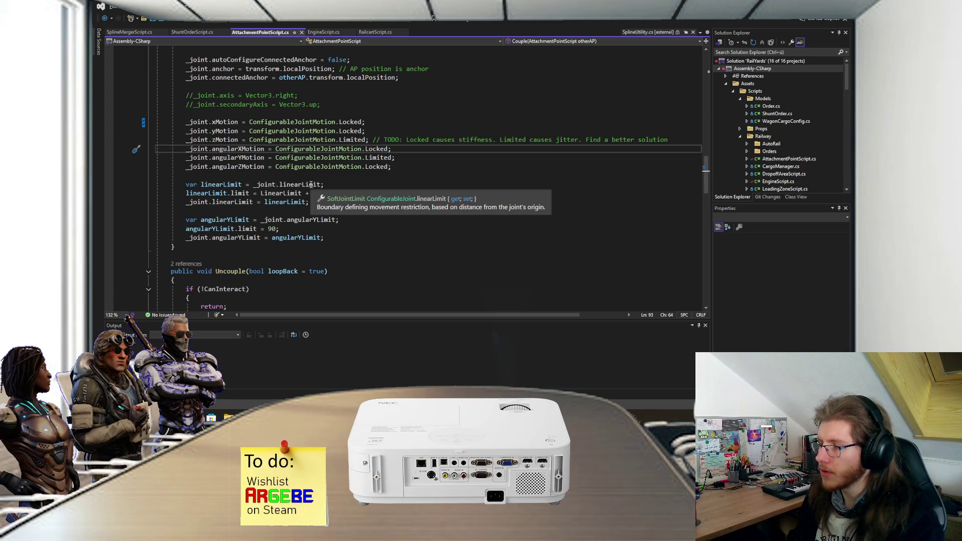
{"action": "key", "text": "alt+Tab"}
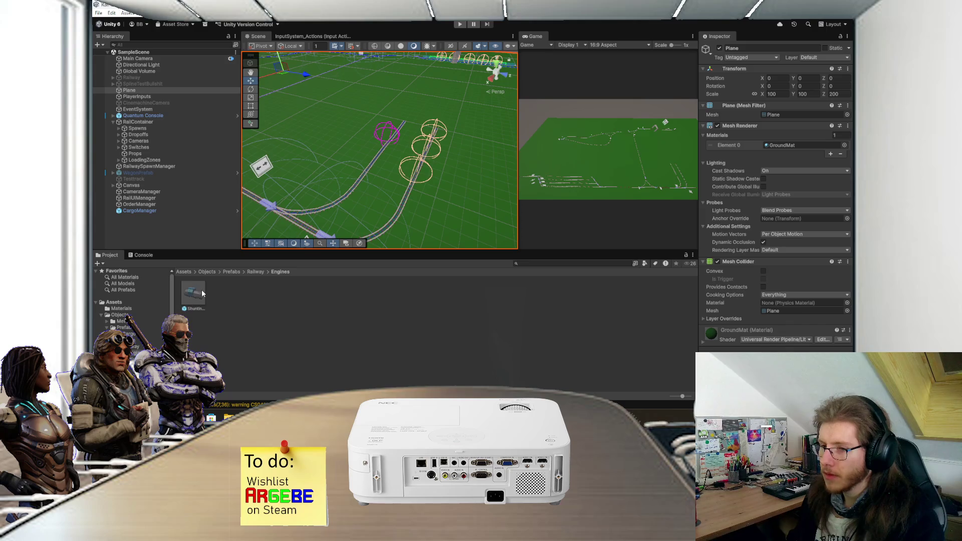
Open the Shunting_Engine prefab and inspect AP Back's Attachment Point Script limit values
{"action": "left_click", "coordinate": [202, 293]}
{"action": "double_click", "coordinate": [204, 288]}
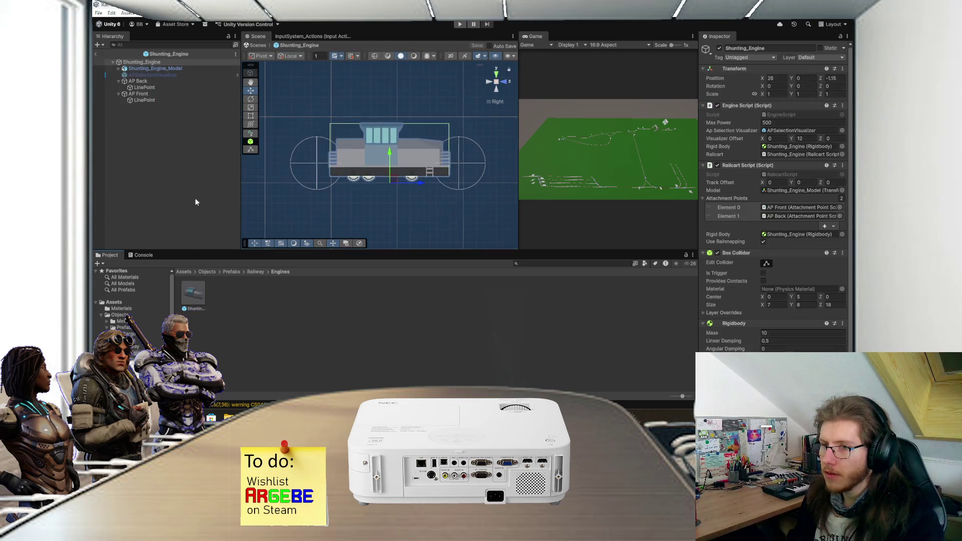
{"action": "left_click", "coordinate": [151, 82]}
{"action": "left_click", "coordinate": [781, 130]}
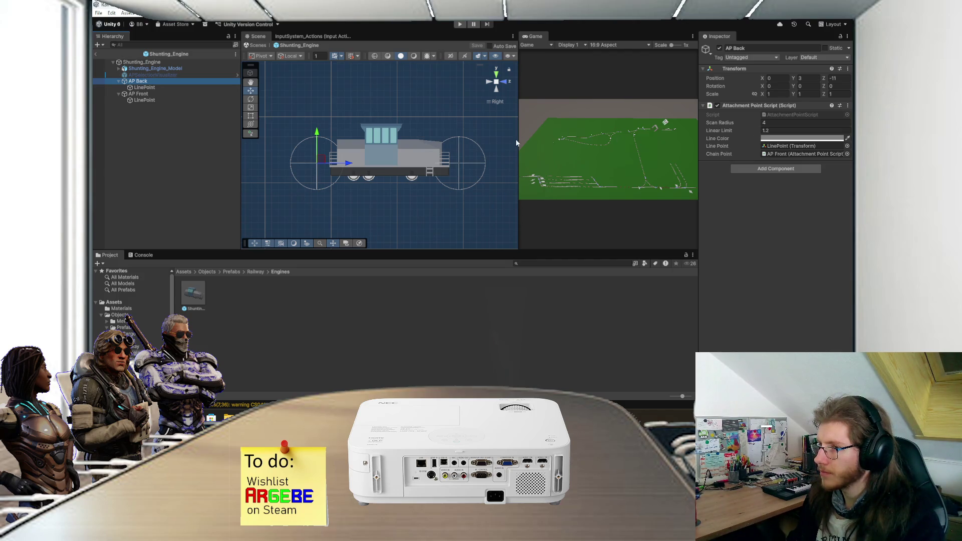
{"action": "left_click_drag", "start_coordinate": [389, 152], "coordinate": [396, 160]}
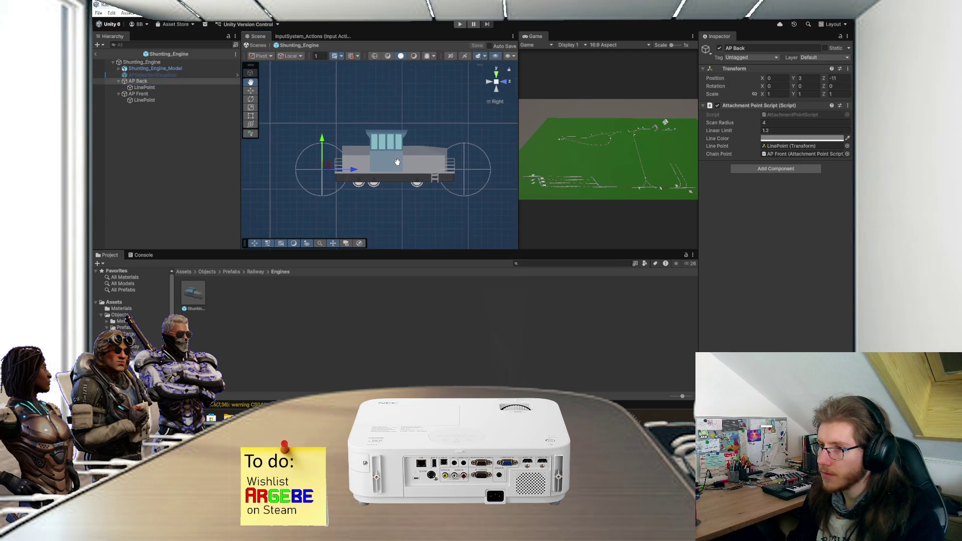
Return to the AttachmentPointScript code and bring up the YouTube coupler tutorial
{"action": "key", "text": "alt+Tab"}
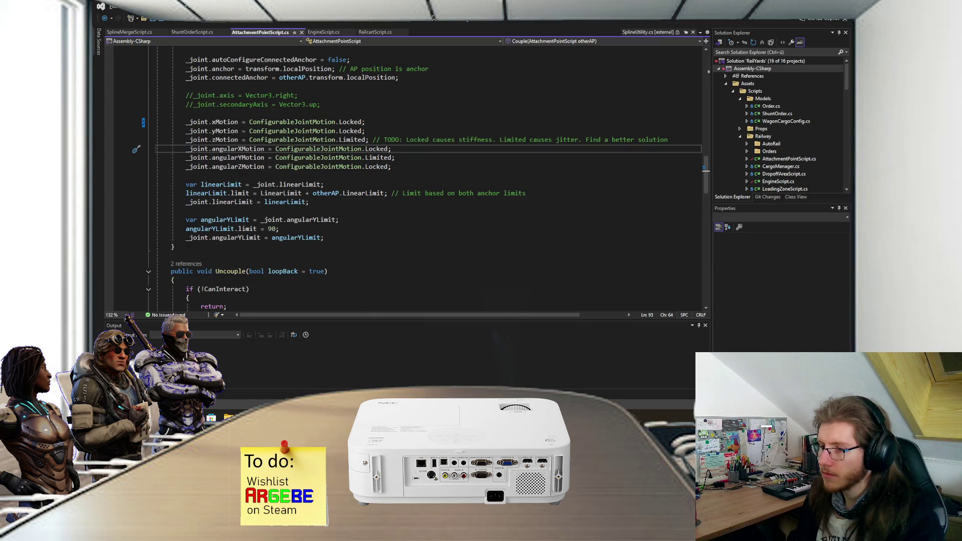
{"action": "mouse_move", "coordinate": [242, 416]}
{"action": "left_click", "coordinate": [301, 376]}
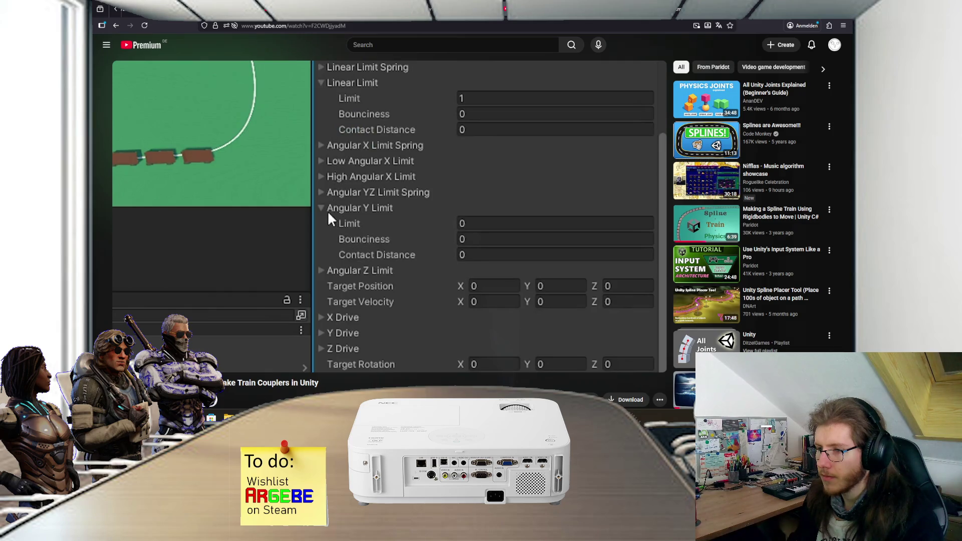
Compare the tutorial's Angular Y Limit of 40 against the code's angularYLimit of 90
{"action": "key", "text": "alt+Tab"}
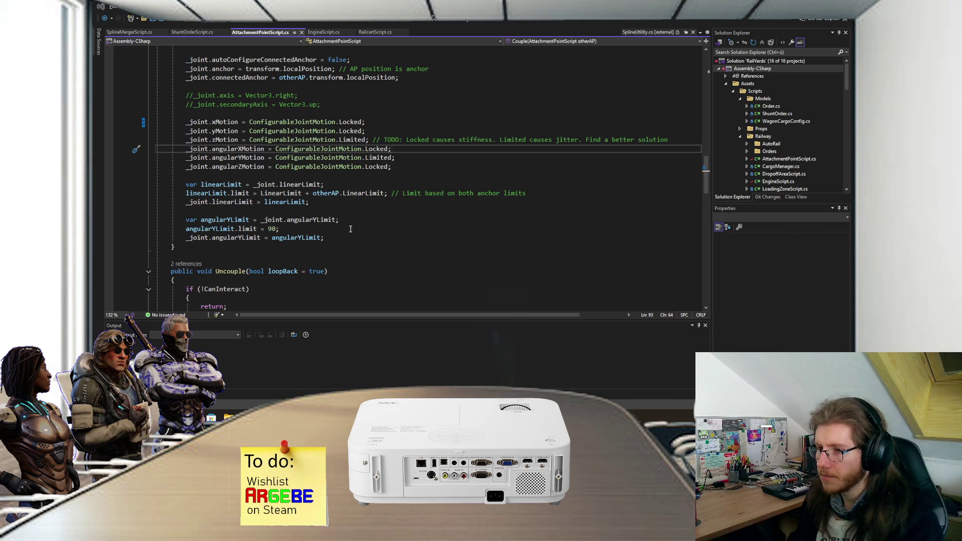
{"action": "key", "text": "alt+Tab"}
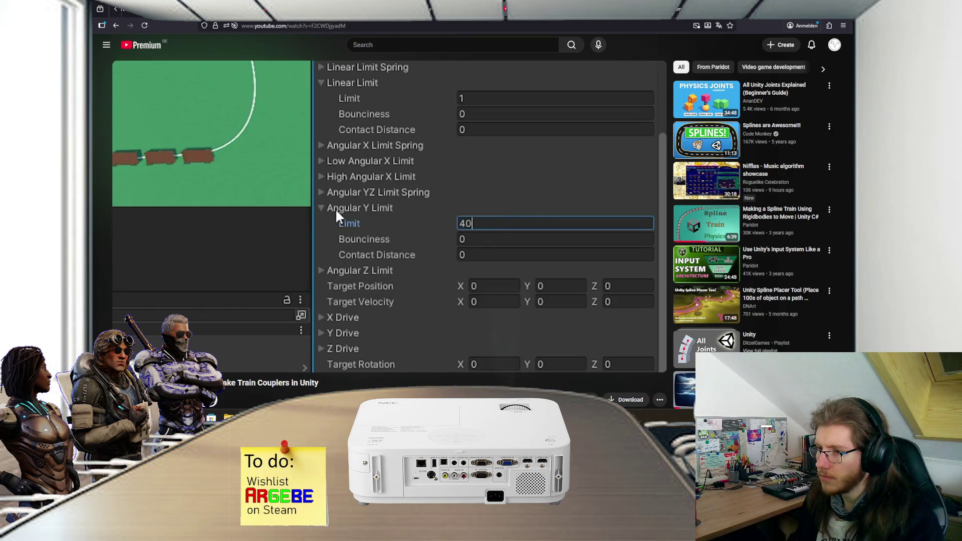
{"action": "key", "text": "alt+Tab"}
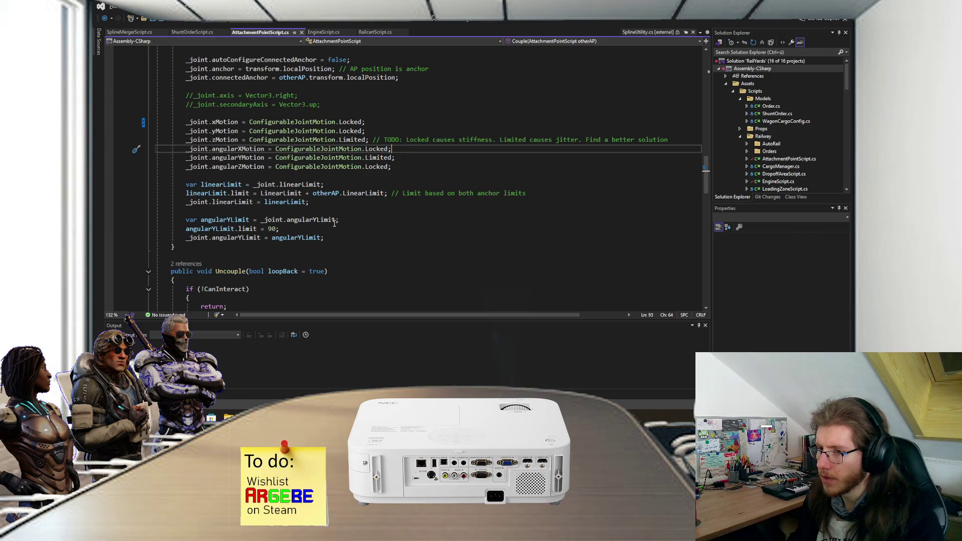
{"action": "key", "text": "alt+Tab"}
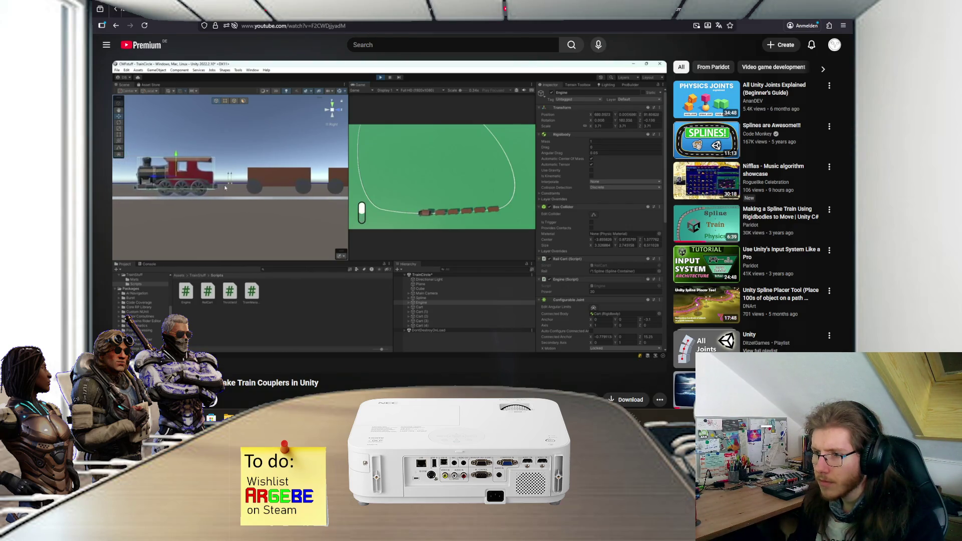
Expand the coupler video's full description and pause the tutorial
{"action": "scroll", "coordinate": [290, 351], "scroll_direction": "down", "scroll_amount": 1}
{"action": "scroll", "coordinate": [289, 351], "scroll_direction": "down", "scroll_amount": 1}
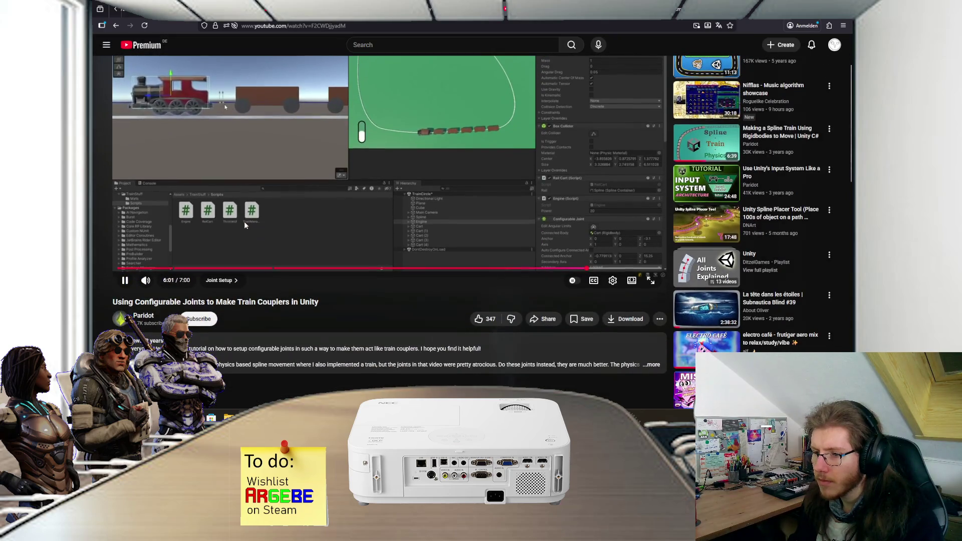
{"action": "left_click", "coordinate": [290, 351]}
{"action": "scroll", "coordinate": [293, 354], "scroll_direction": "down", "scroll_amount": 2}
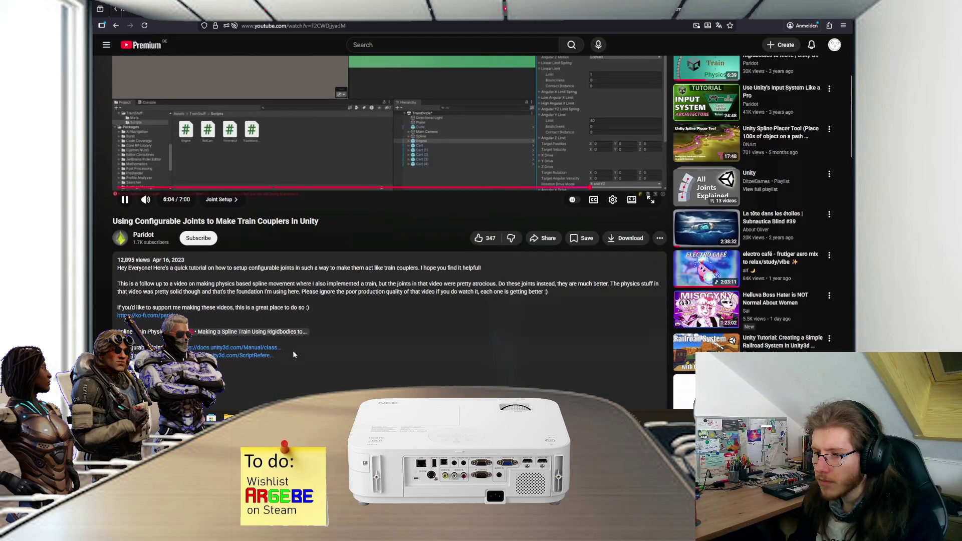
{"action": "scroll", "coordinate": [296, 351], "scroll_direction": "down", "scroll_amount": 2}
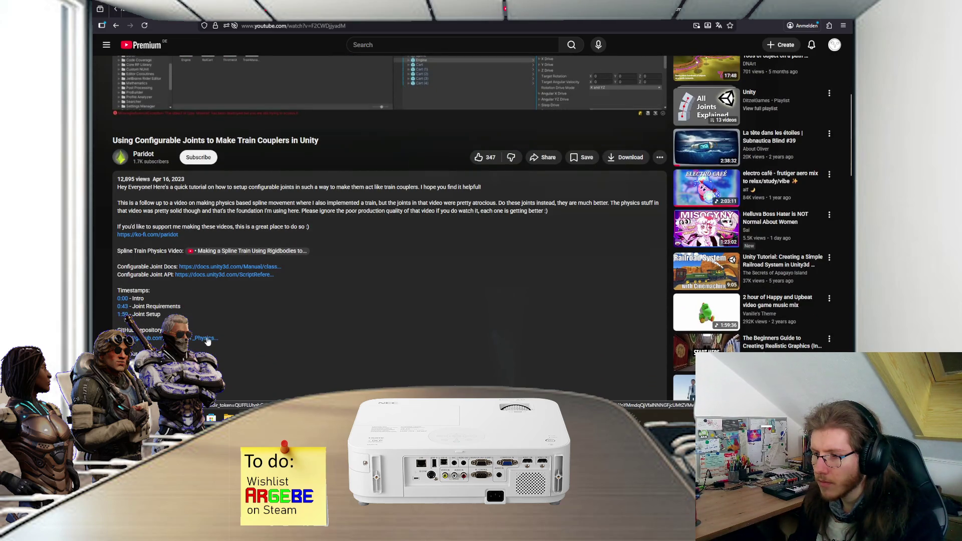
{"action": "scroll", "coordinate": [311, 333], "scroll_direction": "up", "scroll_amount": 5}
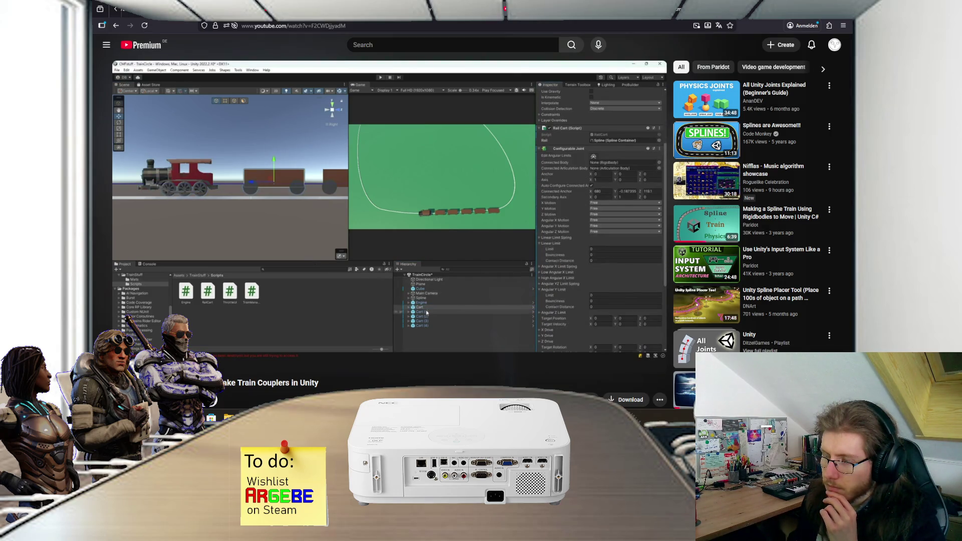
{"action": "left_click", "coordinate": [326, 245]}
Read down the comments and expand the full text of a cart question comment
{"action": "scroll", "coordinate": [321, 231], "scroll_direction": "down", "scroll_amount": 12}
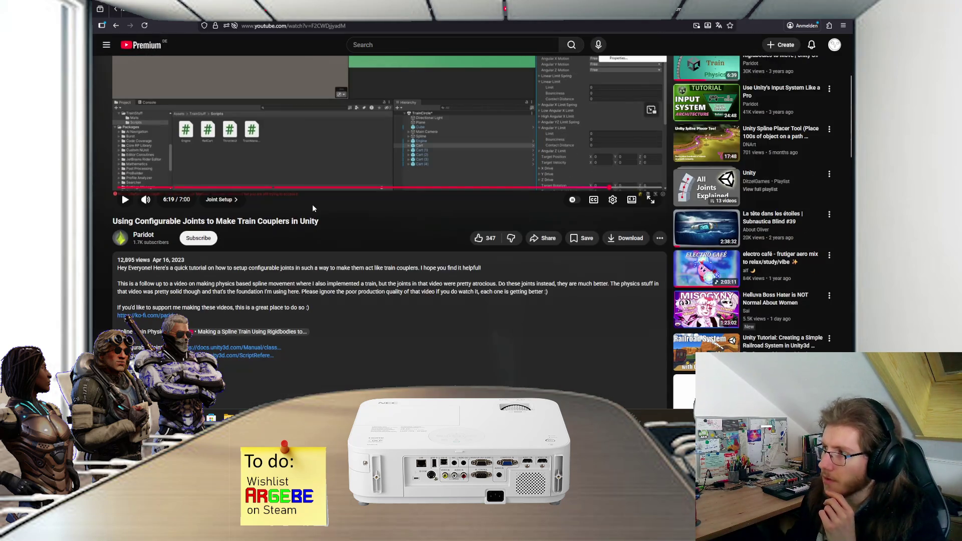
{"action": "scroll", "coordinate": [311, 213], "scroll_direction": "down", "scroll_amount": 3}
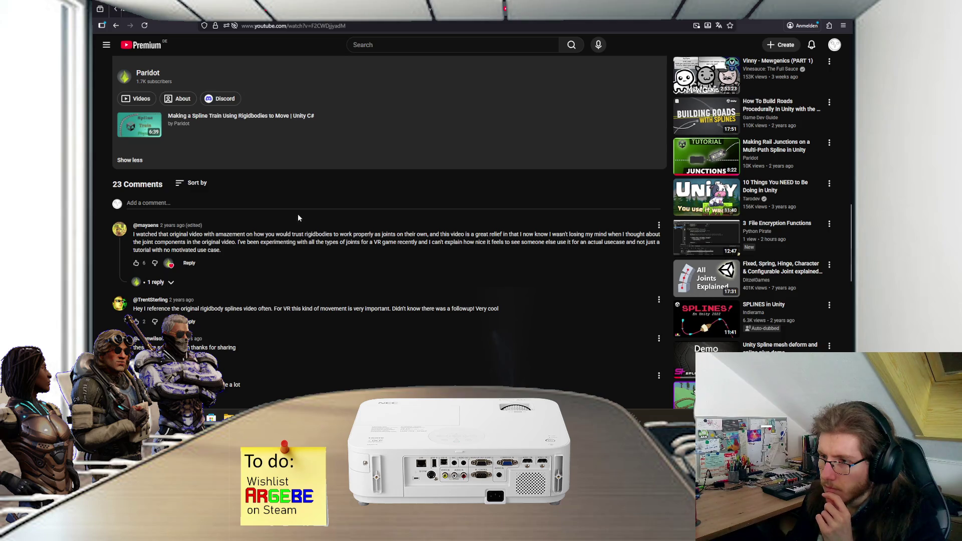
{"action": "scroll", "coordinate": [221, 227], "scroll_direction": "down", "scroll_amount": 1}
{"action": "scroll", "coordinate": [217, 226], "scroll_direction": "down", "scroll_amount": 1}
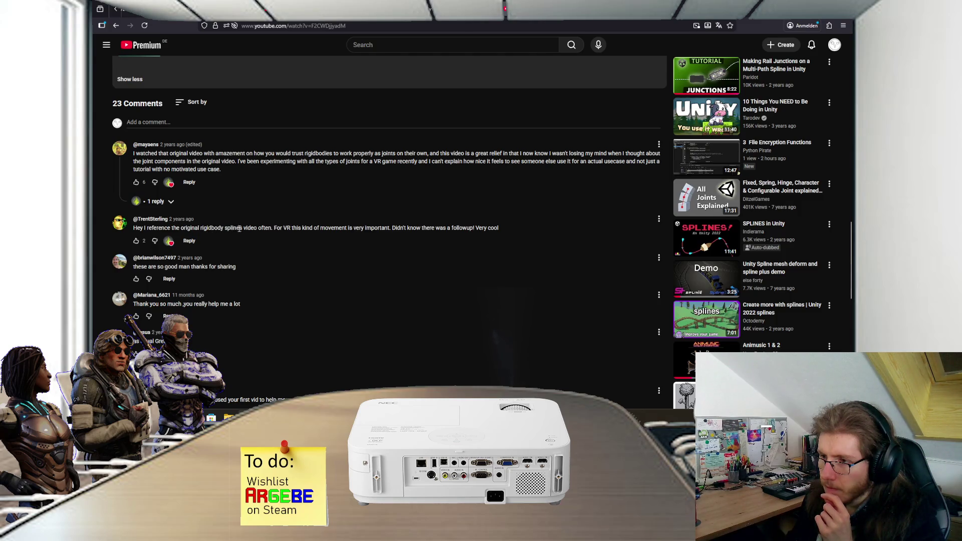
{"action": "scroll", "coordinate": [246, 228], "scroll_direction": "down", "scroll_amount": 1}
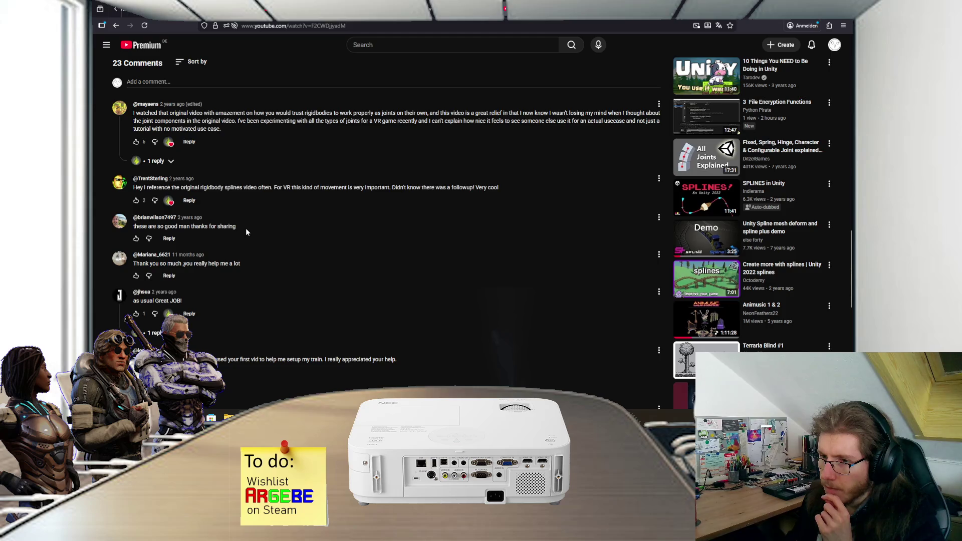
{"action": "scroll", "coordinate": [245, 231], "scroll_direction": "down", "scroll_amount": 4}
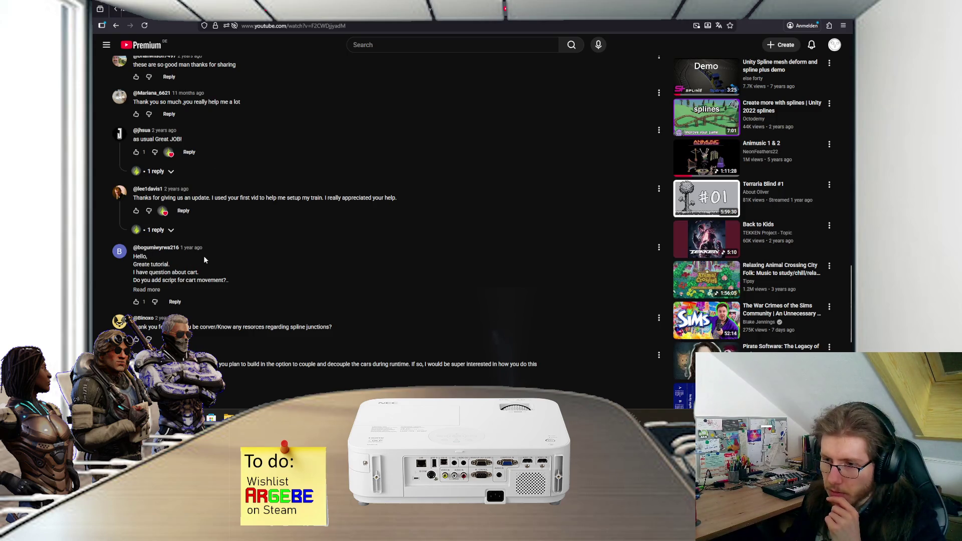
{"action": "scroll", "coordinate": [201, 256], "scroll_direction": "down", "scroll_amount": 1}
{"action": "left_click", "coordinate": [148, 249]}
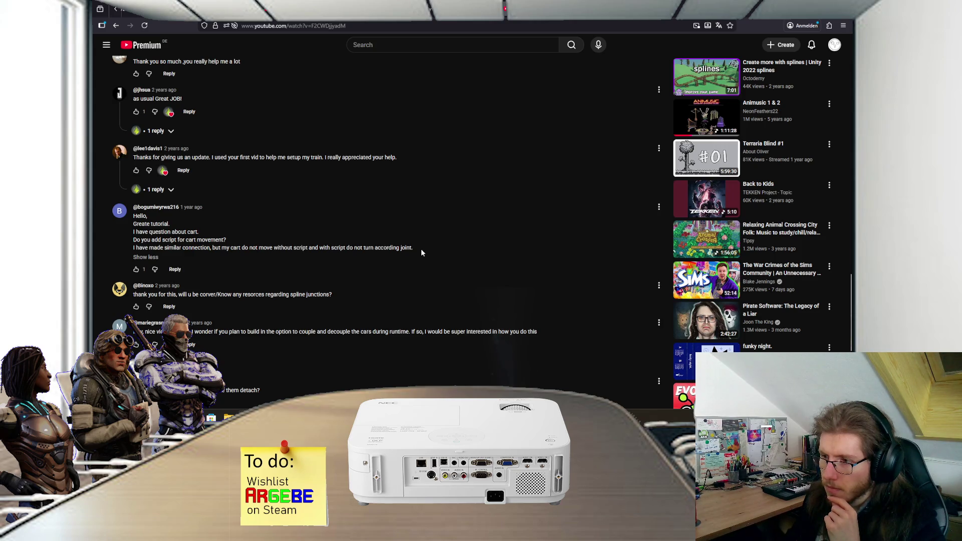
Expand the '3 replies' under the coupling question and read them
{"action": "scroll", "coordinate": [410, 250], "scroll_direction": "down", "scroll_amount": 1}
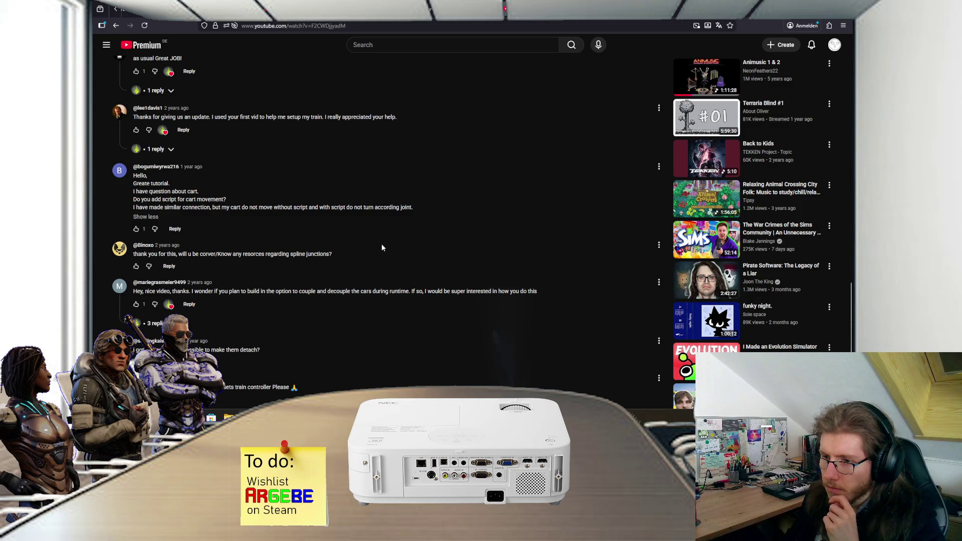
{"action": "scroll", "coordinate": [382, 247], "scroll_direction": "down", "scroll_amount": 1}
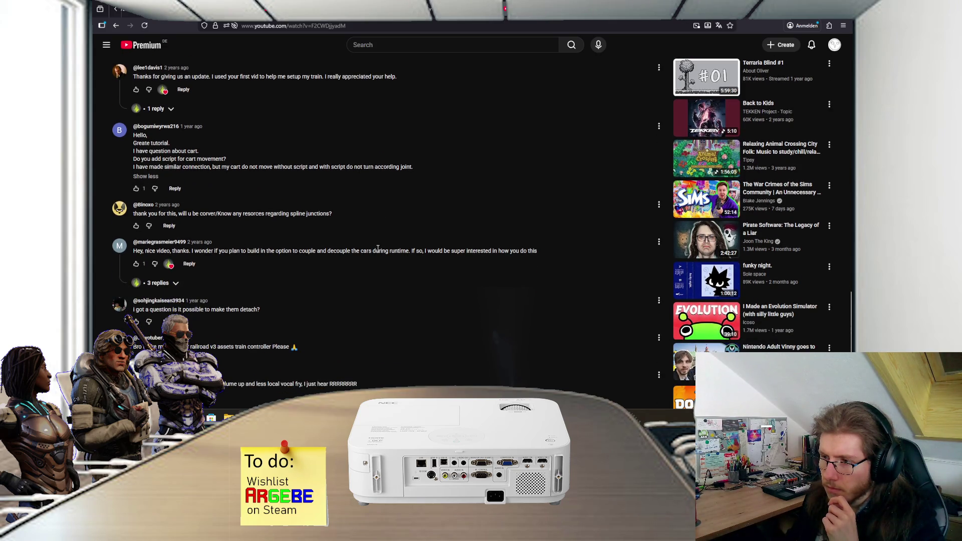
{"action": "scroll", "coordinate": [377, 248], "scroll_direction": "down", "scroll_amount": 1}
{"action": "left_click", "coordinate": [163, 245]}
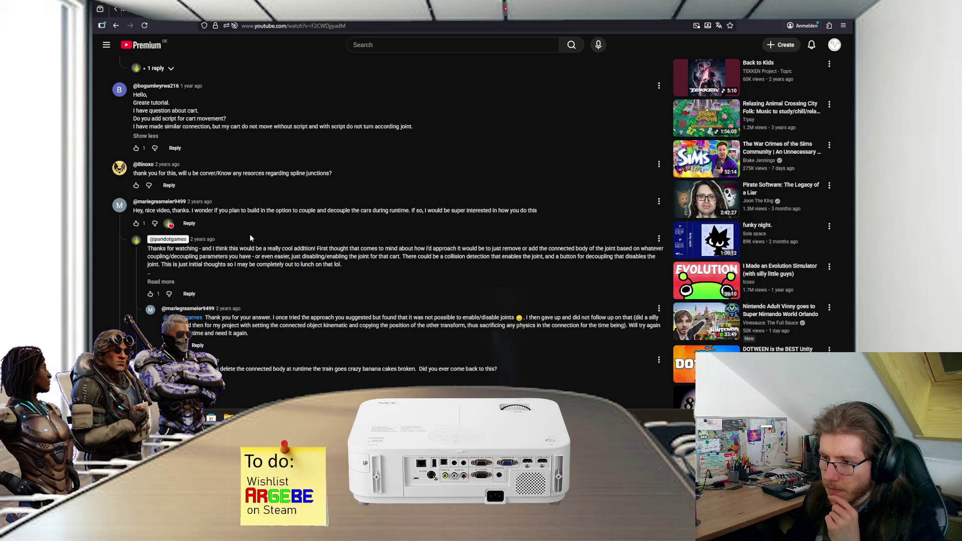
{"action": "scroll", "coordinate": [251, 235], "scroll_direction": "down", "scroll_amount": 2}
{"action": "scroll", "coordinate": [250, 237], "scroll_direction": "down", "scroll_amount": 2}
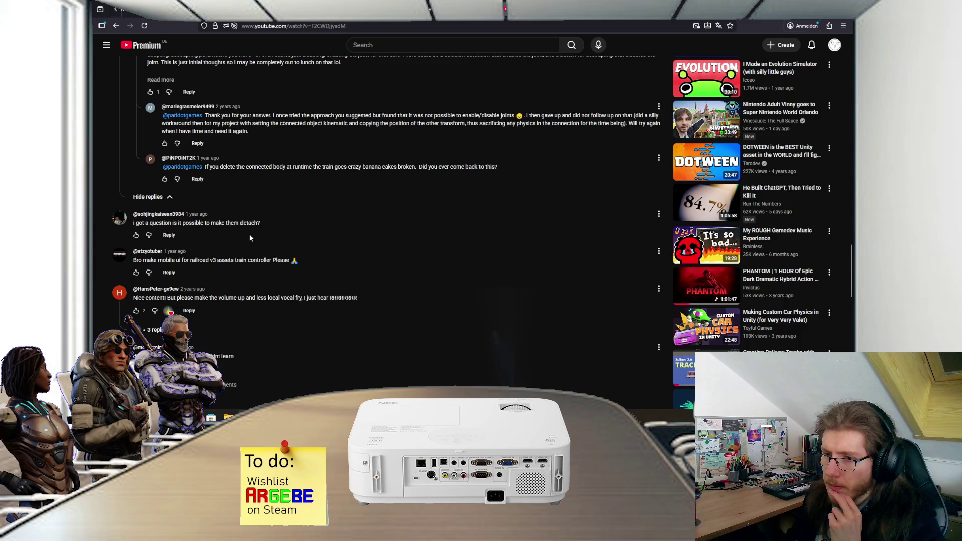
{"action": "scroll", "coordinate": [250, 238], "scroll_direction": "down", "scroll_amount": 1}
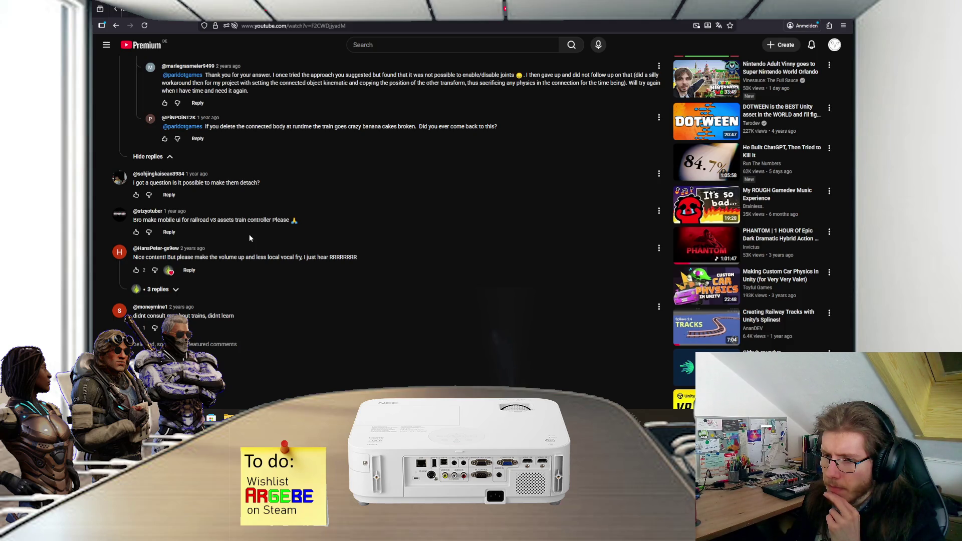
{"action": "scroll", "coordinate": [250, 238], "scroll_direction": "down", "scroll_amount": 1}
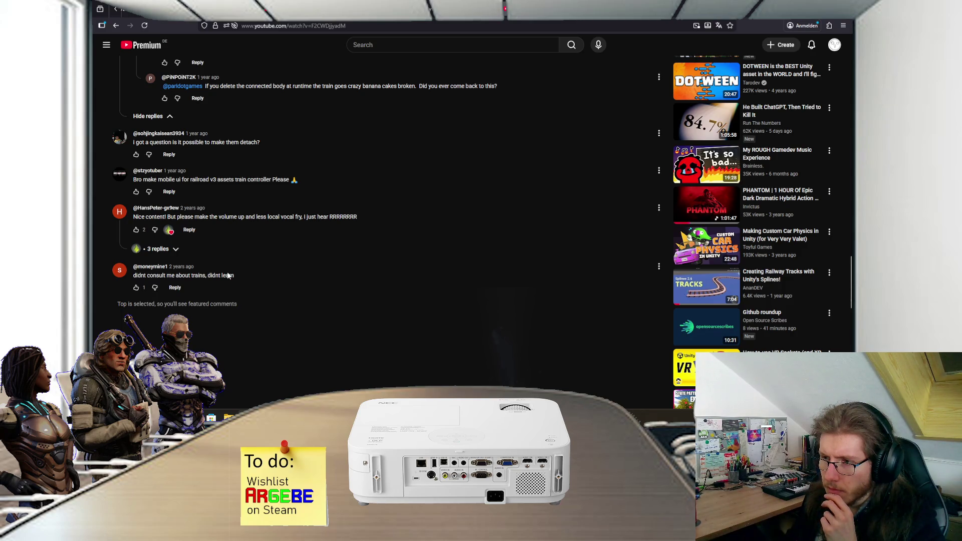
Scroll back up to the description's GitHub Repository link
{"action": "scroll", "coordinate": [228, 273], "scroll_direction": "up", "scroll_amount": 4}
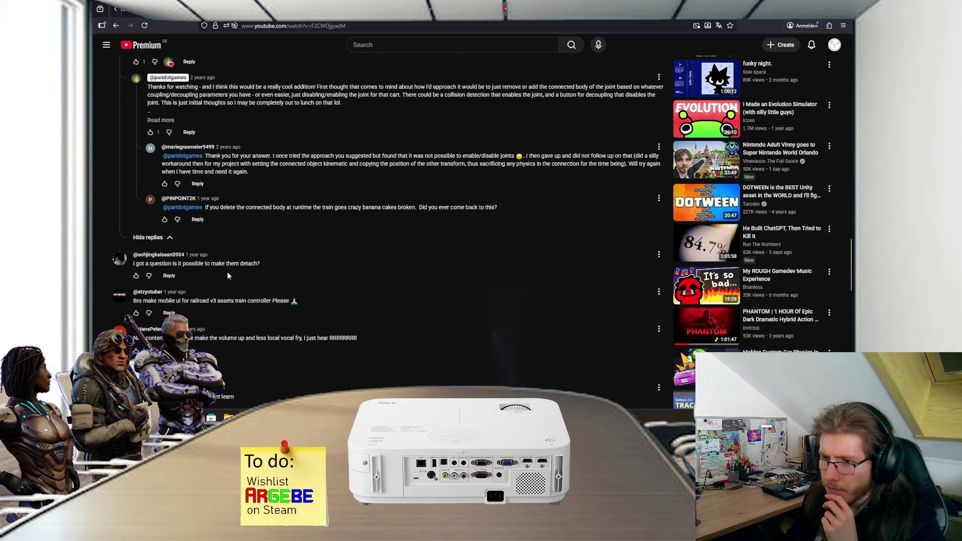
{"action": "scroll", "coordinate": [228, 275], "scroll_direction": "up", "scroll_amount": 5}
{"action": "scroll", "coordinate": [228, 276], "scroll_direction": "up", "scroll_amount": 2}
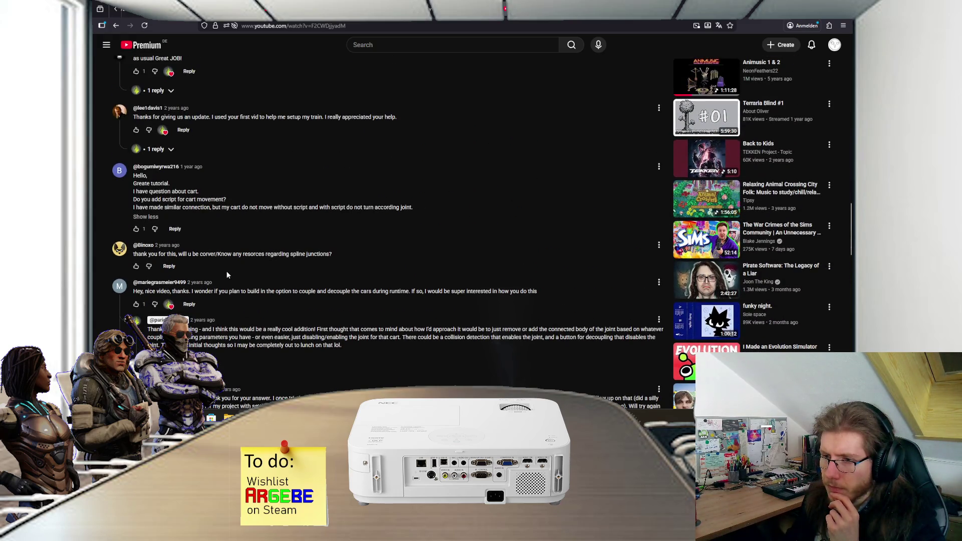
{"action": "scroll", "coordinate": [227, 275], "scroll_direction": "up", "scroll_amount": 8}
{"action": "scroll", "coordinate": [227, 275], "scroll_direction": "down", "scroll_amount": 1}
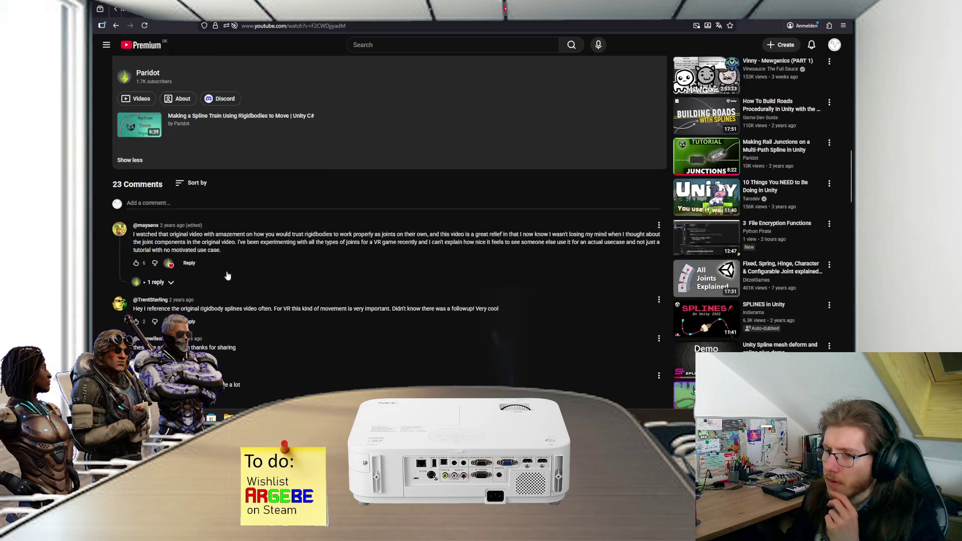
{"action": "scroll", "coordinate": [198, 266], "scroll_direction": "up", "scroll_amount": 3}
{"action": "scroll", "coordinate": [201, 253], "scroll_direction": "up", "scroll_amount": 2}
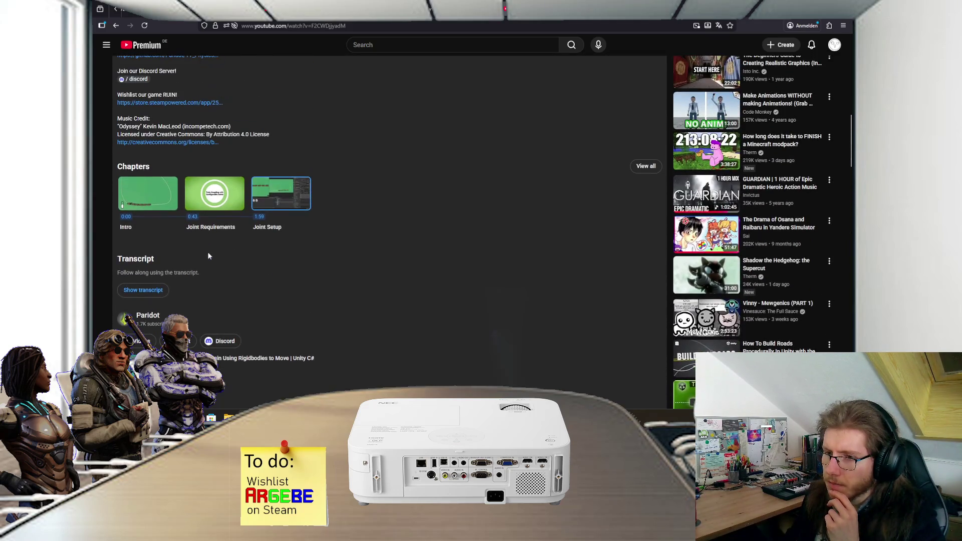
{"action": "scroll", "coordinate": [194, 263], "scroll_direction": "up", "scroll_amount": 3}
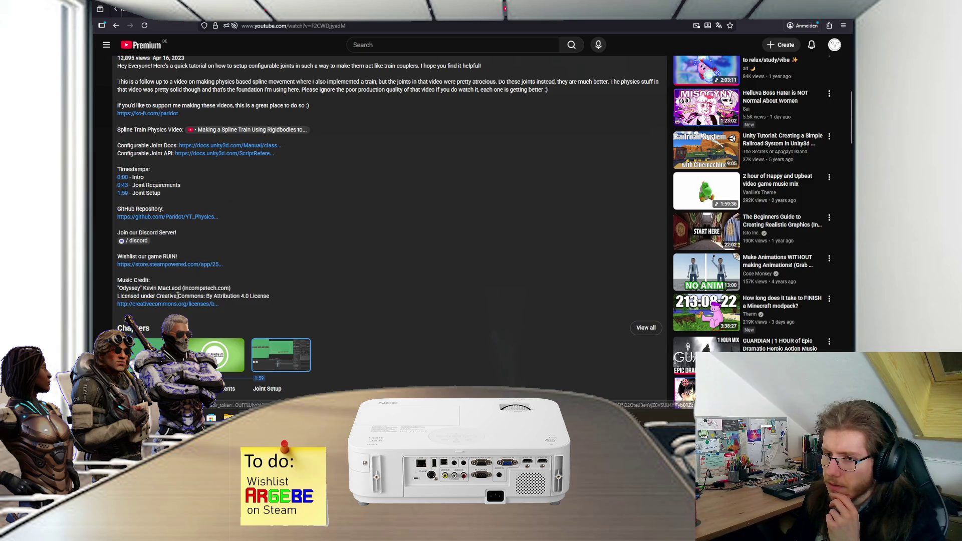
Open the YT_PhysicsTrain GitHub repository and browse to Assets/_Scripts
{"action": "left_click", "coordinate": [186, 219]}
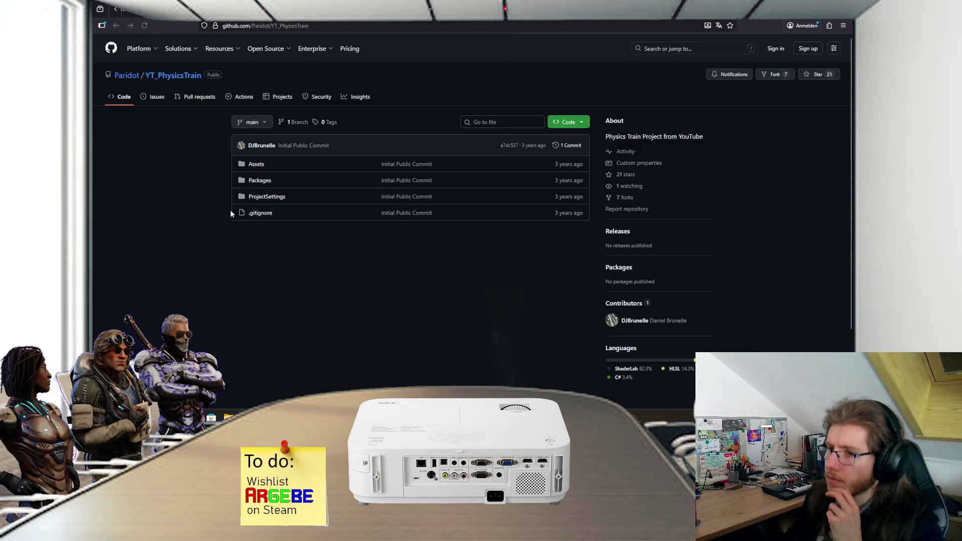
{"action": "left_click", "coordinate": [256, 167]}
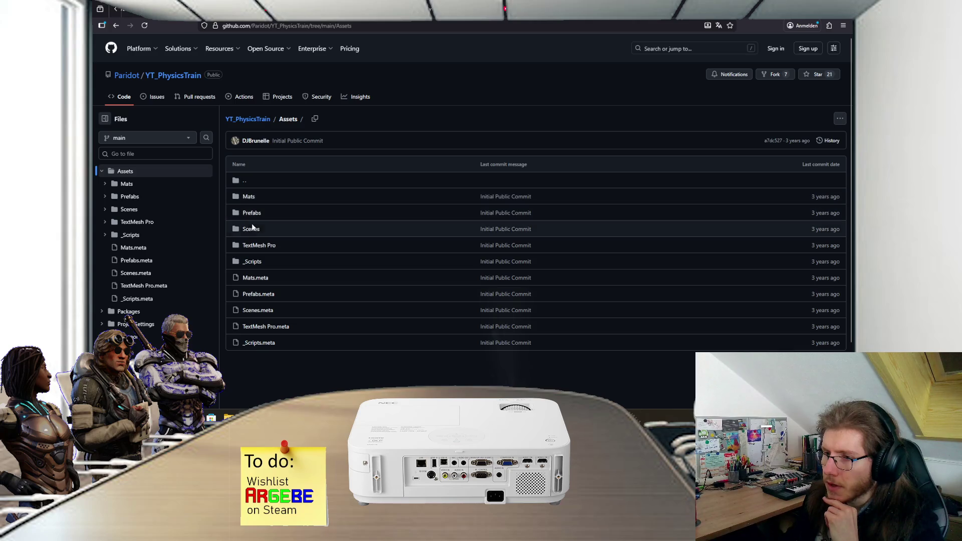
{"action": "left_click", "coordinate": [253, 261]}
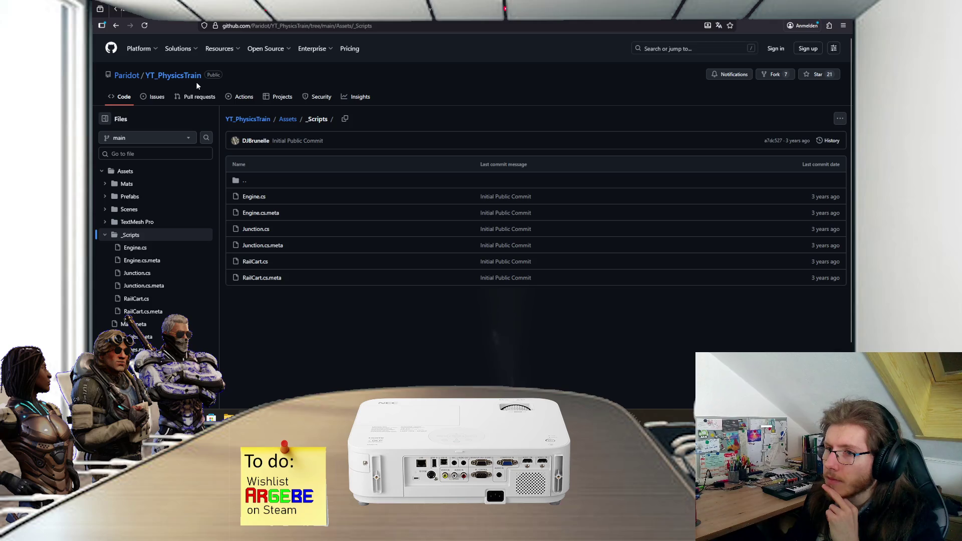
Glance at the Unity Hub project list, then dismiss it
{"action": "mouse_move", "coordinate": [228, 417]}
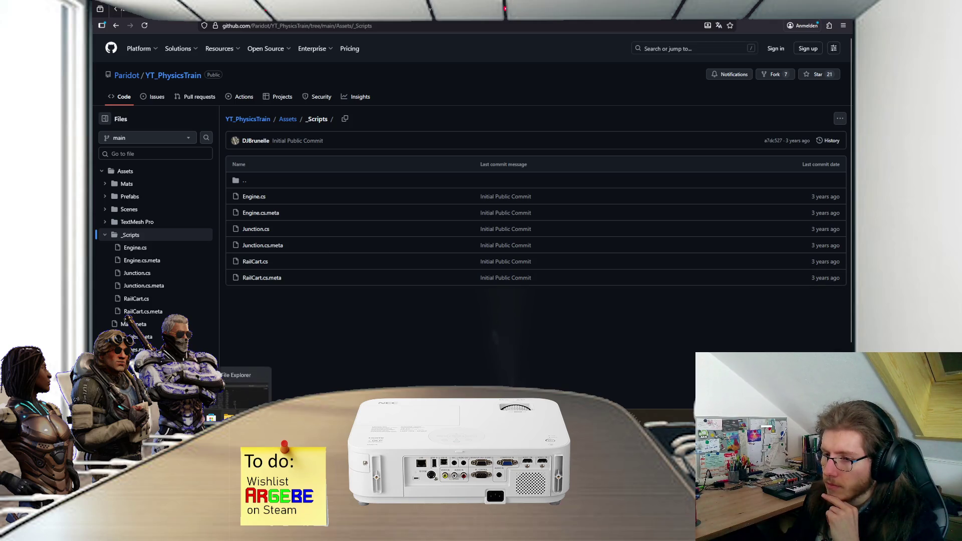
{"action": "mouse_move", "coordinate": [404, 417]}
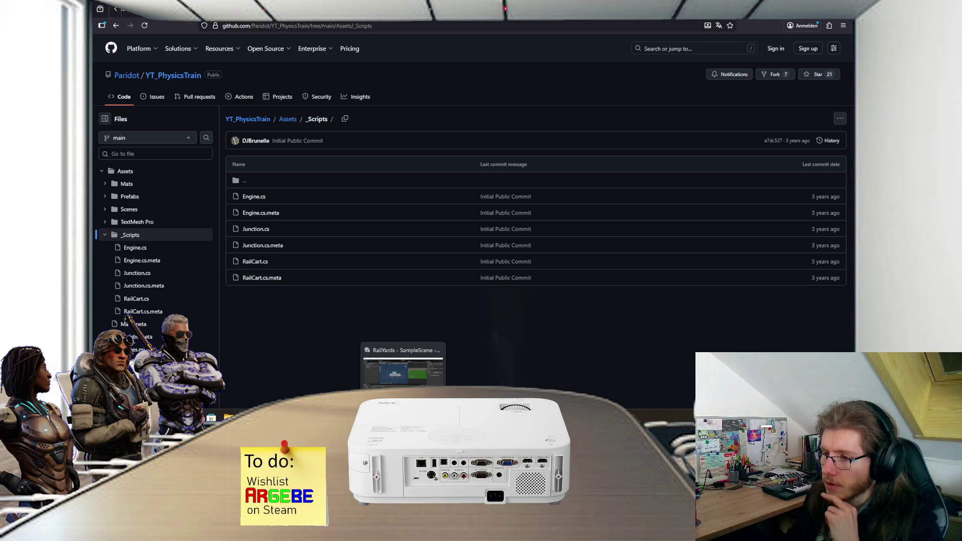
{"action": "left_click", "coordinate": [404, 369]}
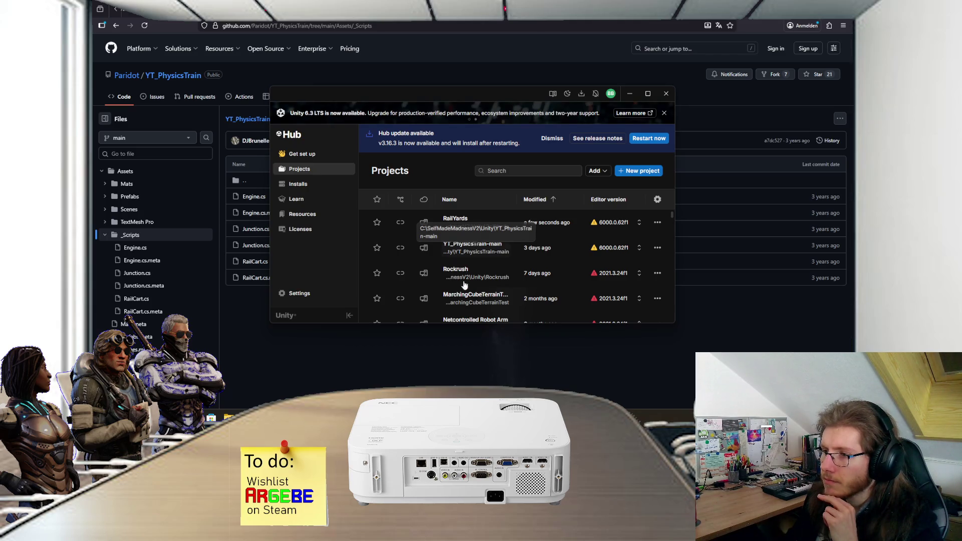
{"action": "left_click", "coordinate": [439, 358]}
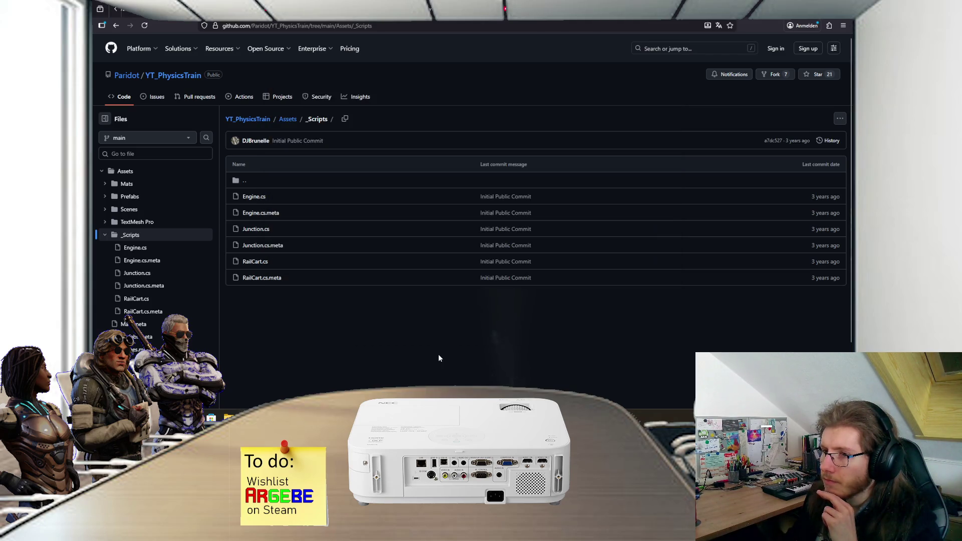
Go back to the Assets listing and close the GitHub tab to return to the video
{"action": "key", "text": "alt+Left"}
{"action": "key", "text": "alt+Left"}
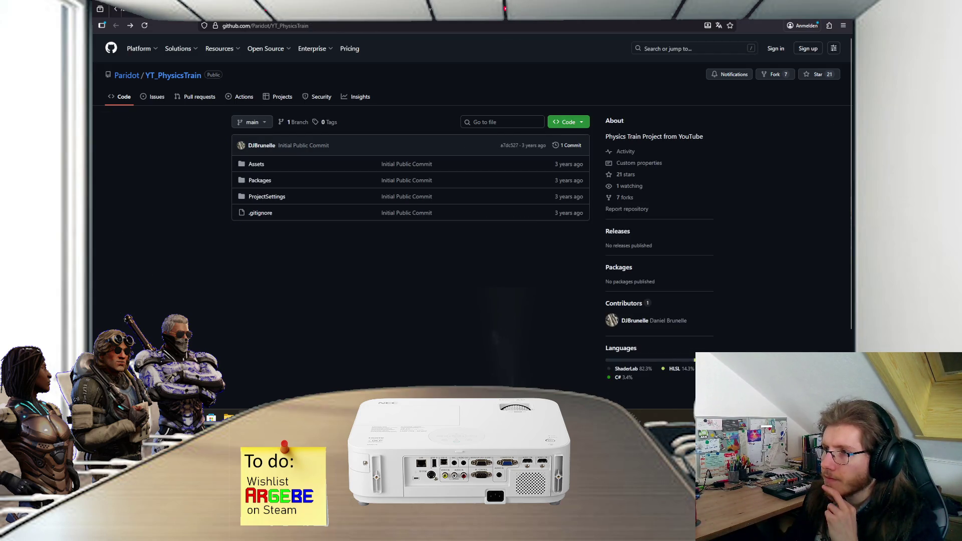
{"action": "key", "text": "ctrl+w"}
{"action": "scroll", "coordinate": [341, 207], "scroll_direction": "up", "scroll_amount": 4}
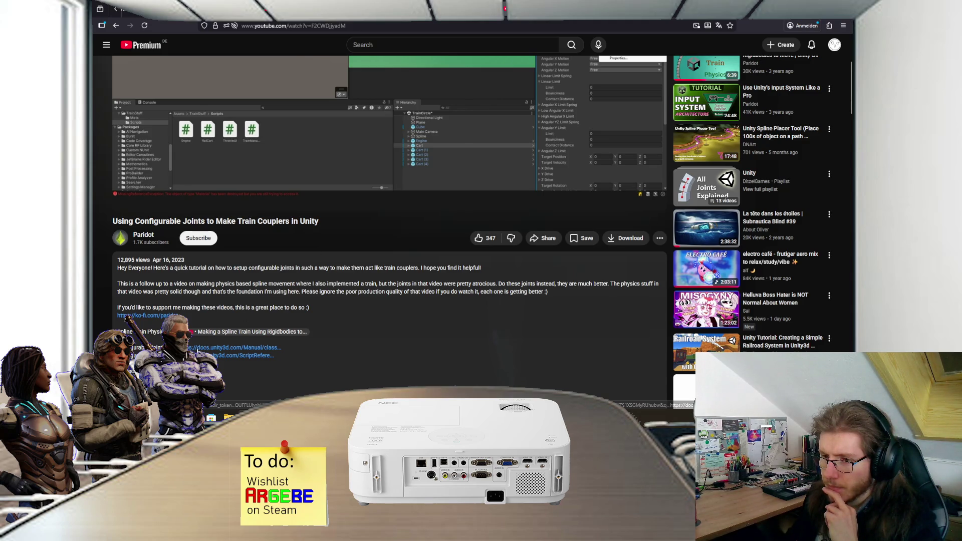
Open the Configurable Joint manual from the description and read its limit and drive properties
{"action": "left_click", "coordinate": [241, 347]}
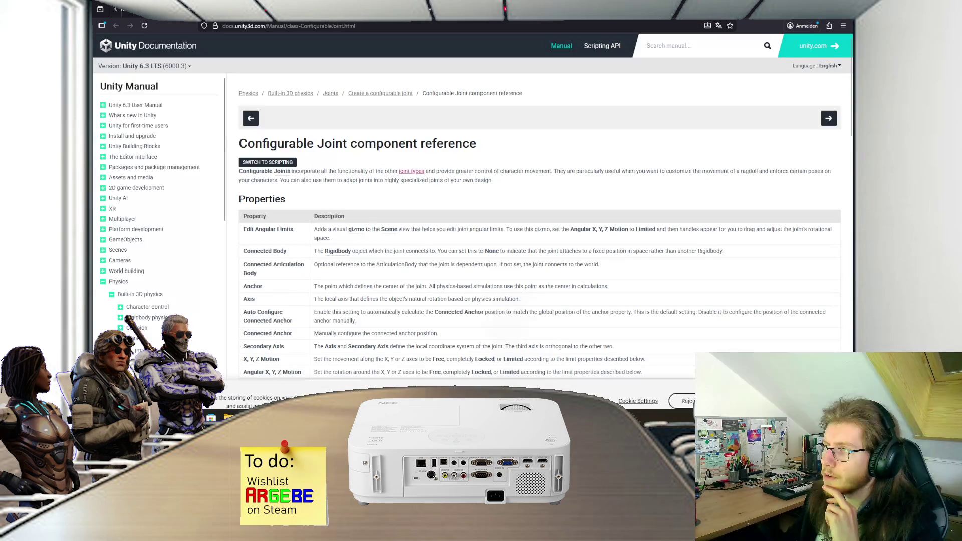
{"action": "scroll", "coordinate": [439, 169], "scroll_direction": "down", "scroll_amount": 3}
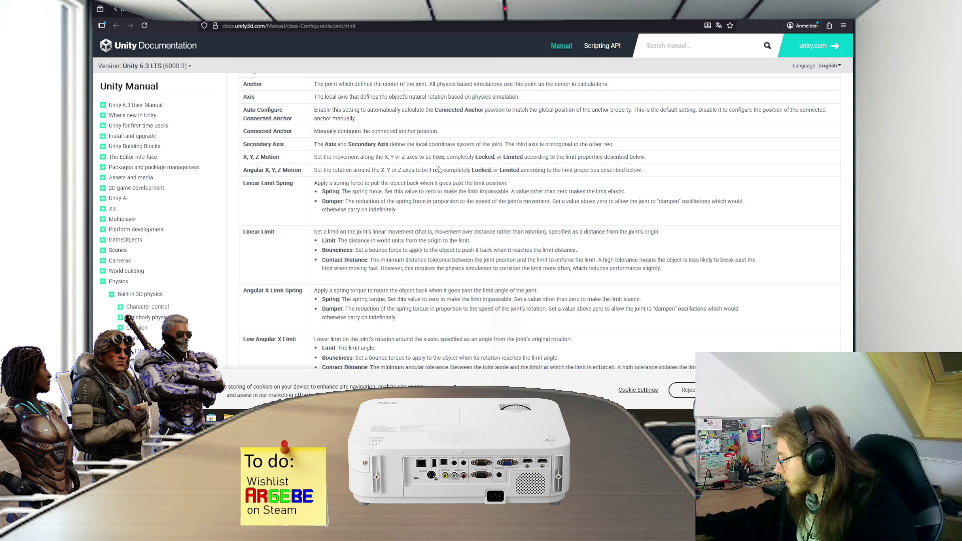
{"action": "scroll", "coordinate": [439, 169], "scroll_direction": "up", "scroll_amount": 3}
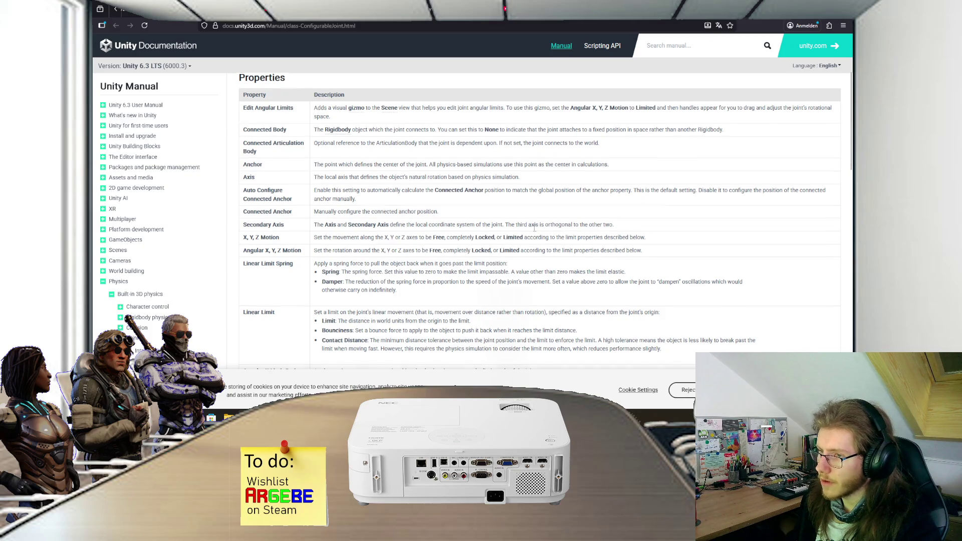
{"action": "scroll", "coordinate": [526, 231], "scroll_direction": "down", "scroll_amount": 1}
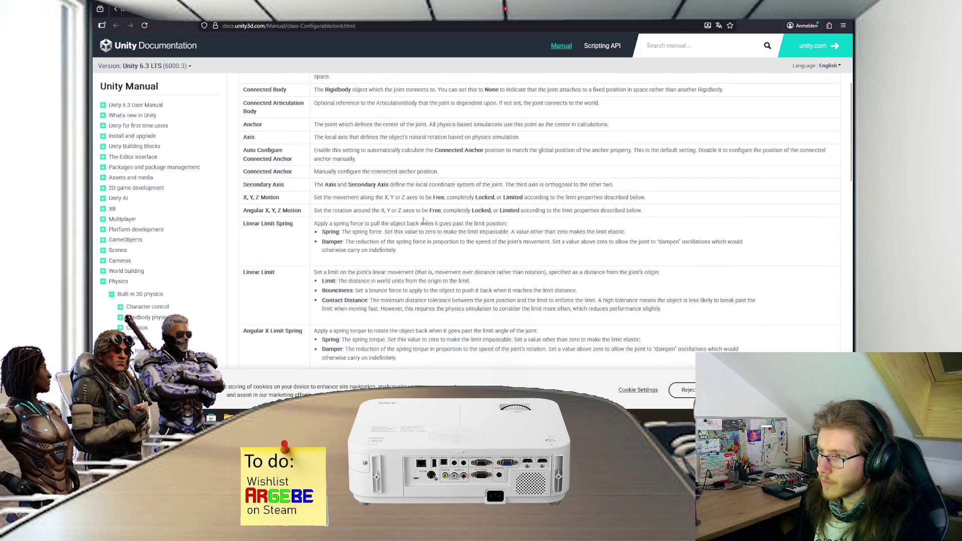
{"action": "scroll", "coordinate": [426, 220], "scroll_direction": "down", "scroll_amount": 1}
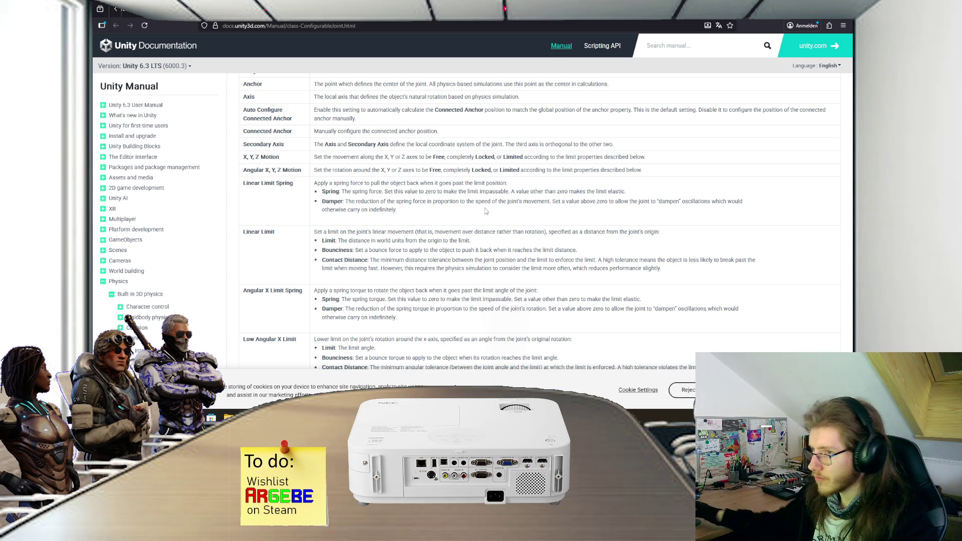
{"action": "scroll", "coordinate": [485, 211], "scroll_direction": "down", "scroll_amount": 10}
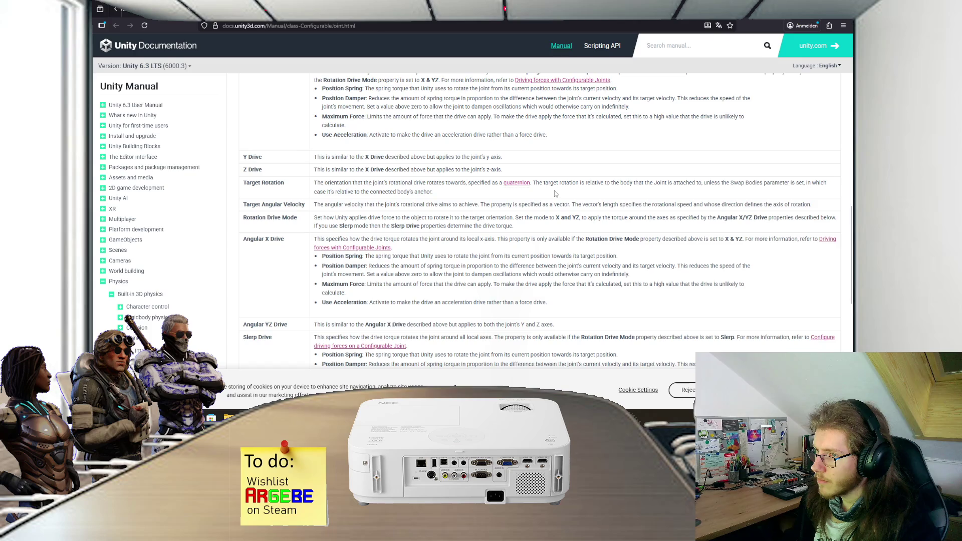
{"action": "scroll", "coordinate": [555, 193], "scroll_direction": "down", "scroll_amount": 4}
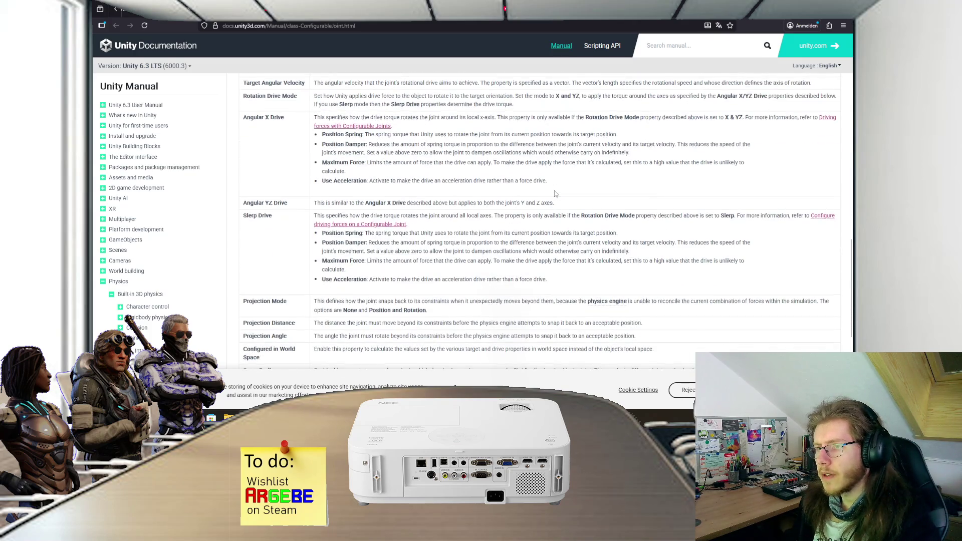
{"action": "scroll", "coordinate": [555, 194], "scroll_direction": "down", "scroll_amount": 2}
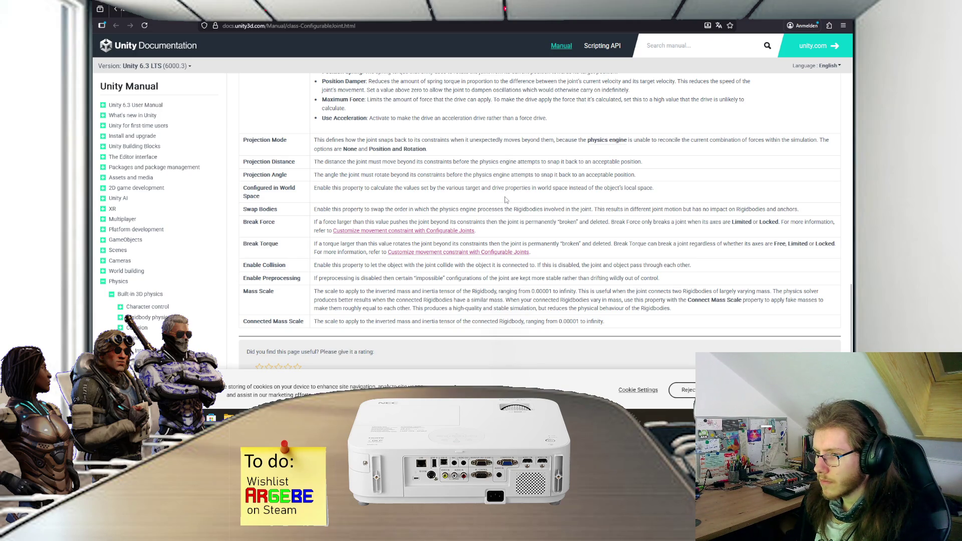
{"action": "scroll", "coordinate": [505, 200], "scroll_direction": "up", "scroll_amount": 1}
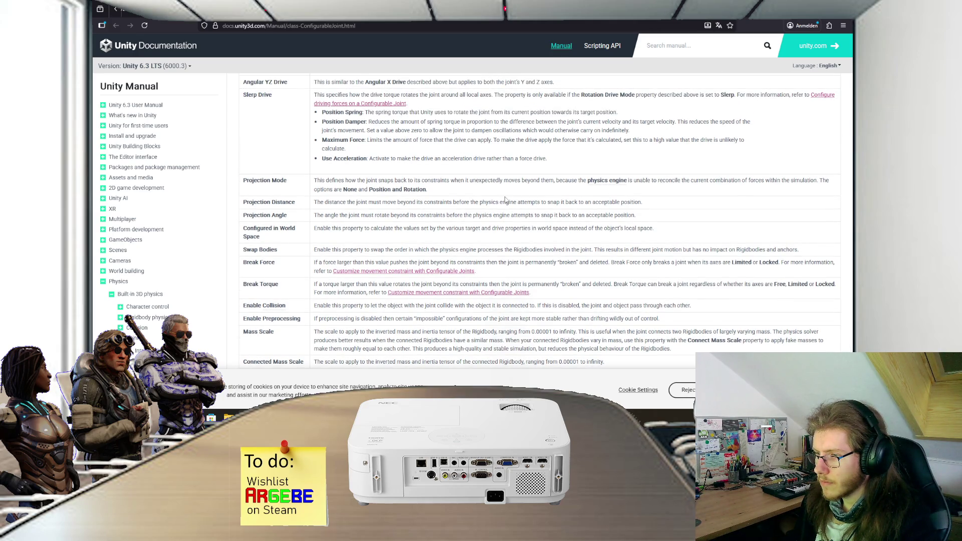
{"action": "scroll", "coordinate": [505, 200], "scroll_direction": "up", "scroll_amount": 3}
{"action": "scroll", "coordinate": [506, 199], "scroll_direction": "down", "scroll_amount": 4}
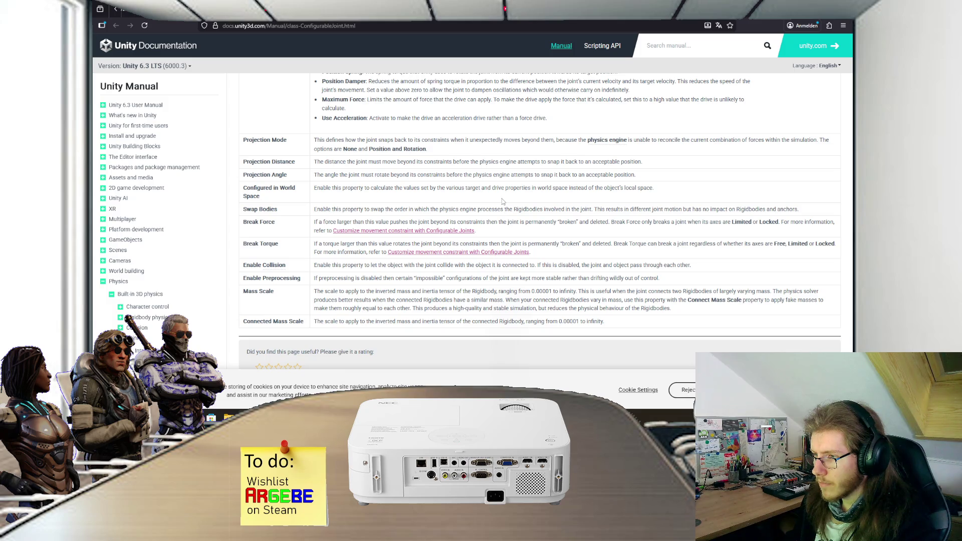
{"action": "scroll", "coordinate": [502, 198], "scroll_direction": "up", "scroll_amount": 4}
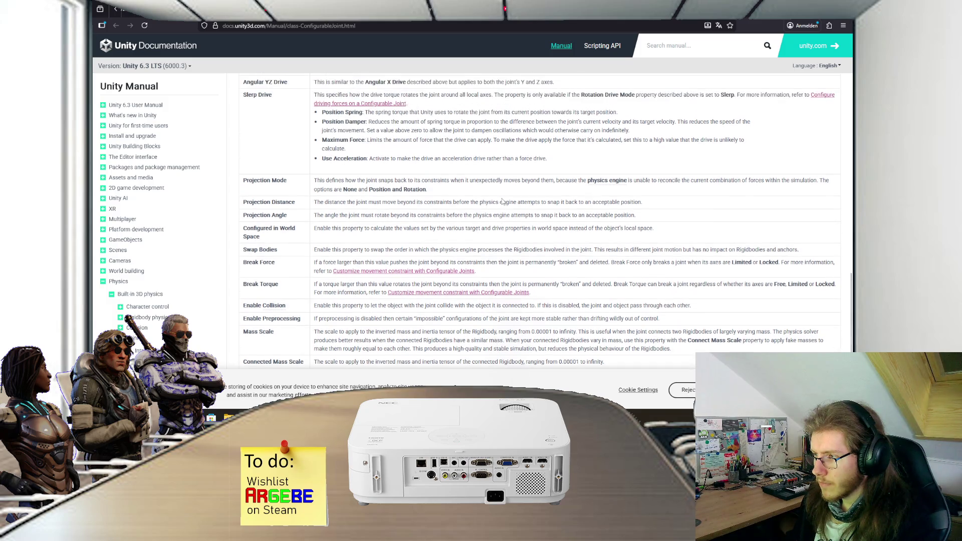
{"action": "scroll", "coordinate": [502, 201], "scroll_direction": "up", "scroll_amount": 3}
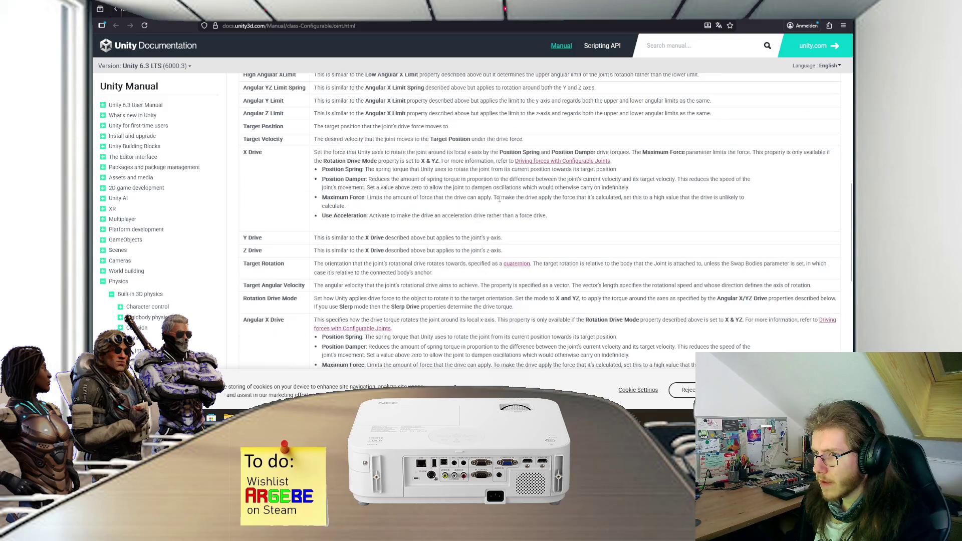
{"action": "scroll", "coordinate": [444, 222], "scroll_direction": "up", "scroll_amount": 3}
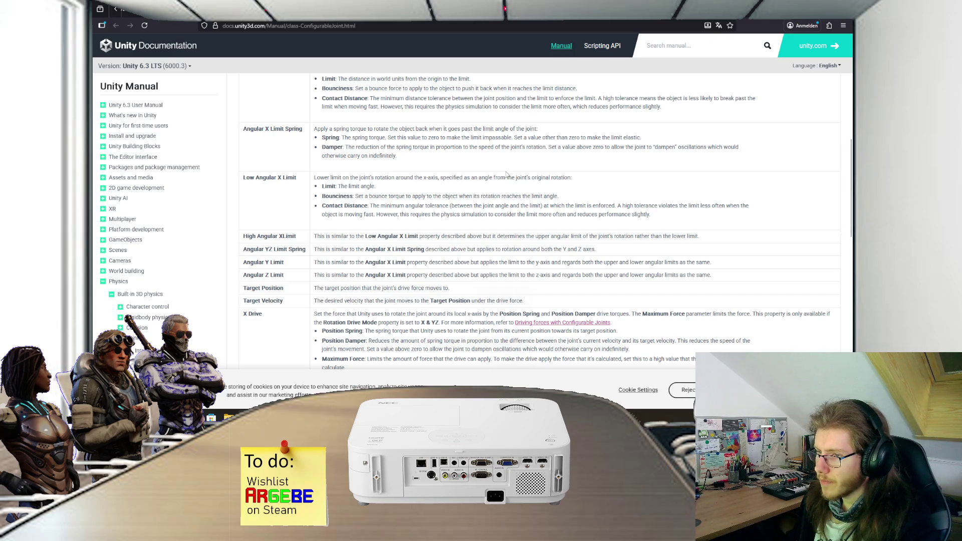
{"action": "key", "text": "alt+Tab"}
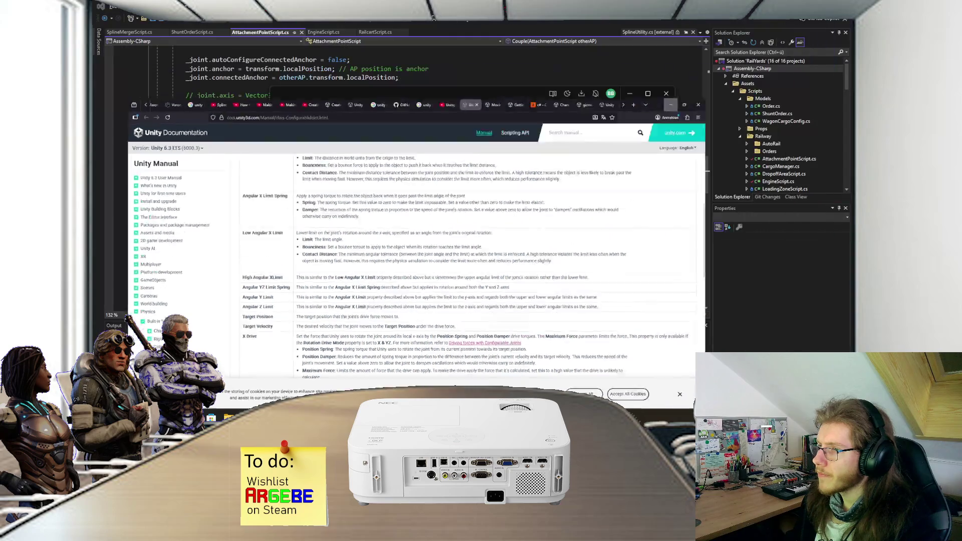
Hide Unity Hub, then select AP Front and exit the Shunting_Engine prefab to SampleScene
{"action": "left_click", "coordinate": [631, 96]}
{"action": "left_click", "coordinate": [406, 174]}
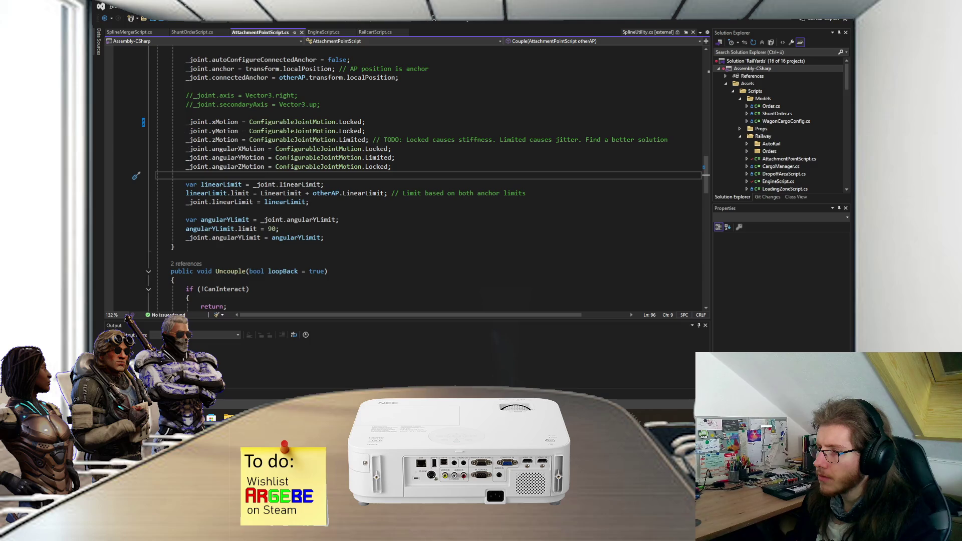
{"action": "key", "text": "alt+Tab"}
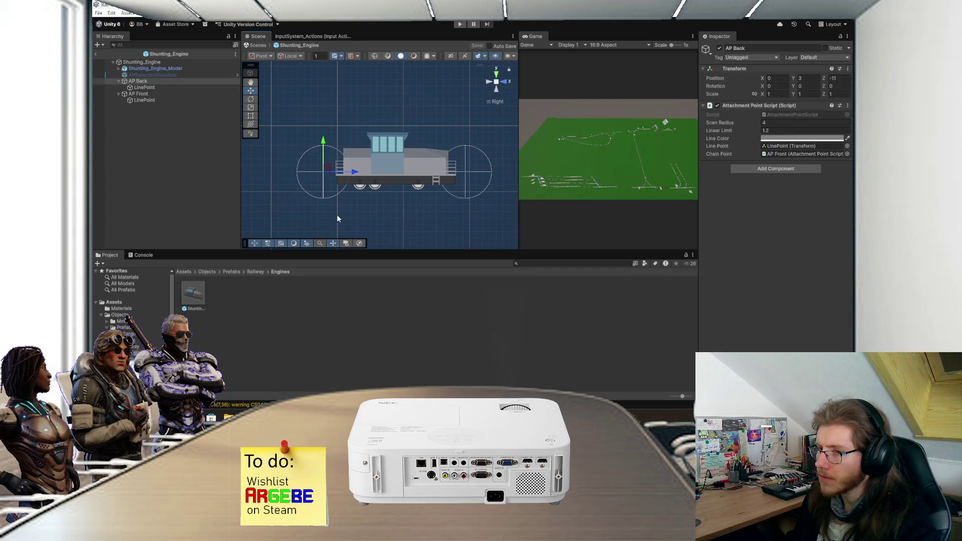
{"action": "mouse_move", "coordinate": [386, 418]}
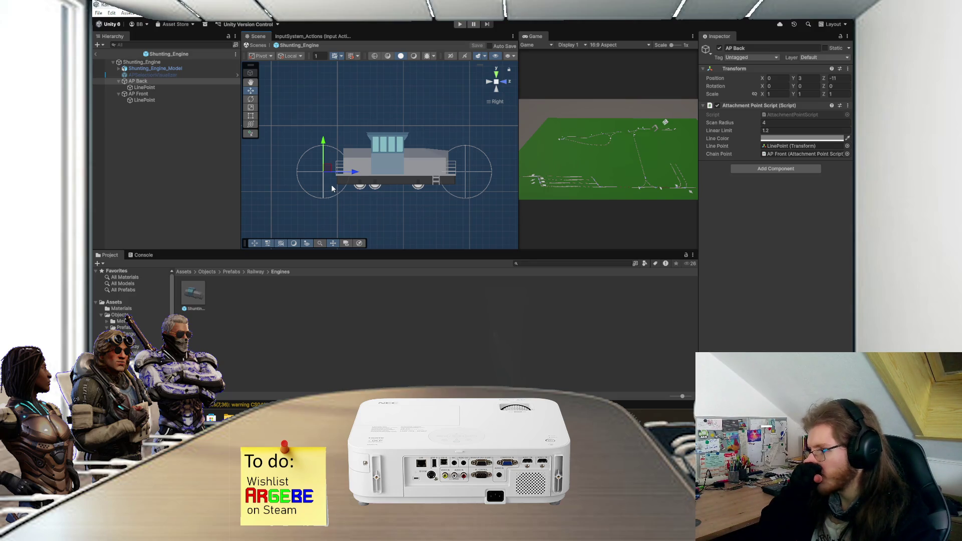
{"action": "left_click", "coordinate": [195, 94]}
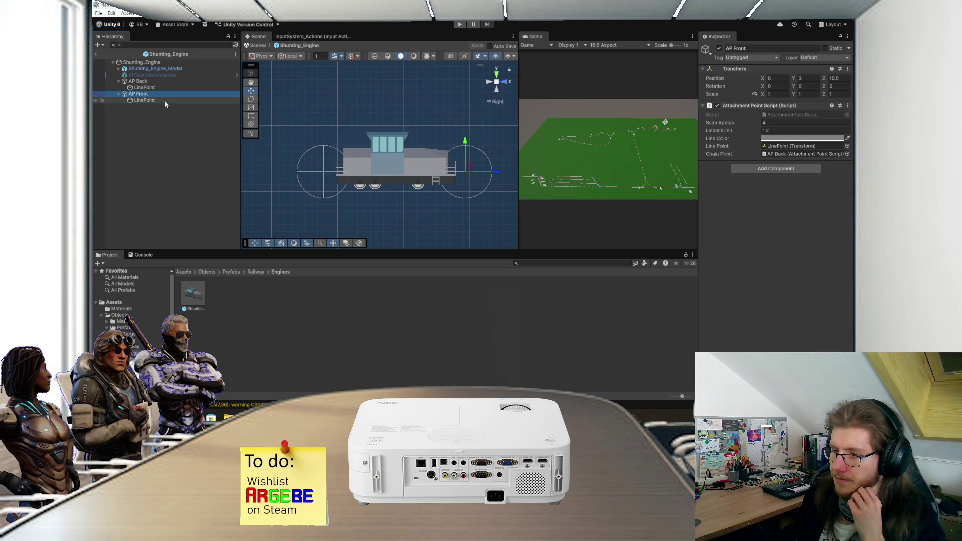
{"action": "left_click", "coordinate": [96, 53]}
{"action": "scroll", "coordinate": [337, 130], "scroll_direction": "down", "scroll_amount": 2}
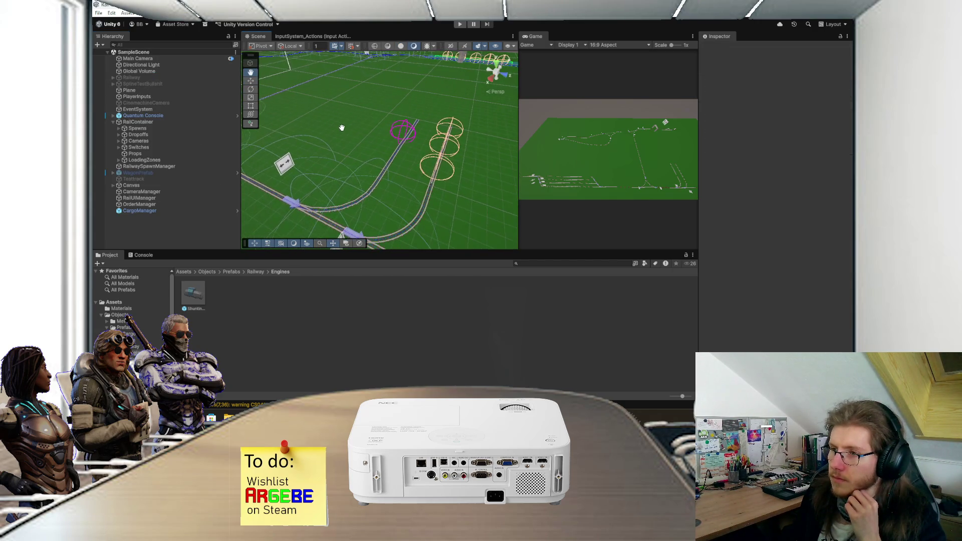
Open RailcartScript.cs and place the cursor on the commented MovePosition line
{"action": "key", "text": "alt+Tab"}
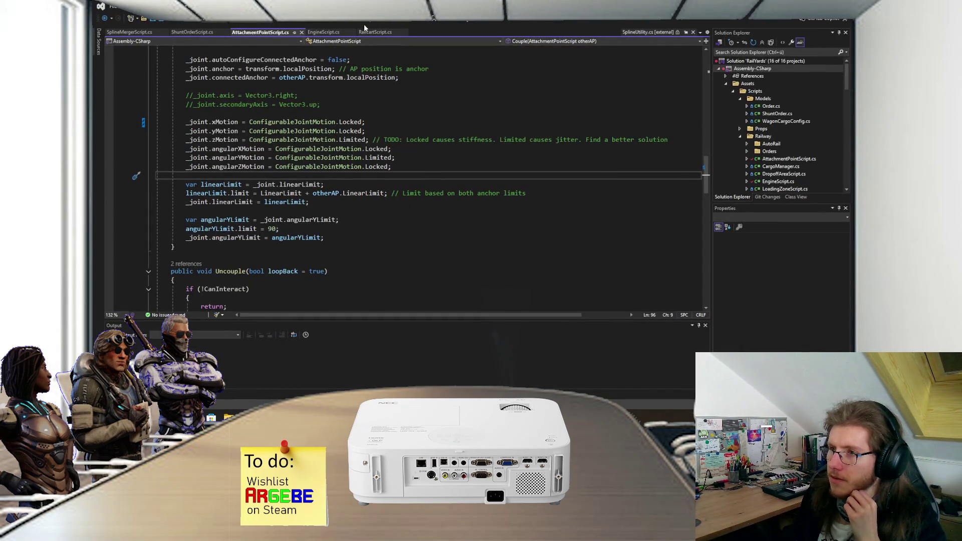
{"action": "left_click", "coordinate": [371, 32]}
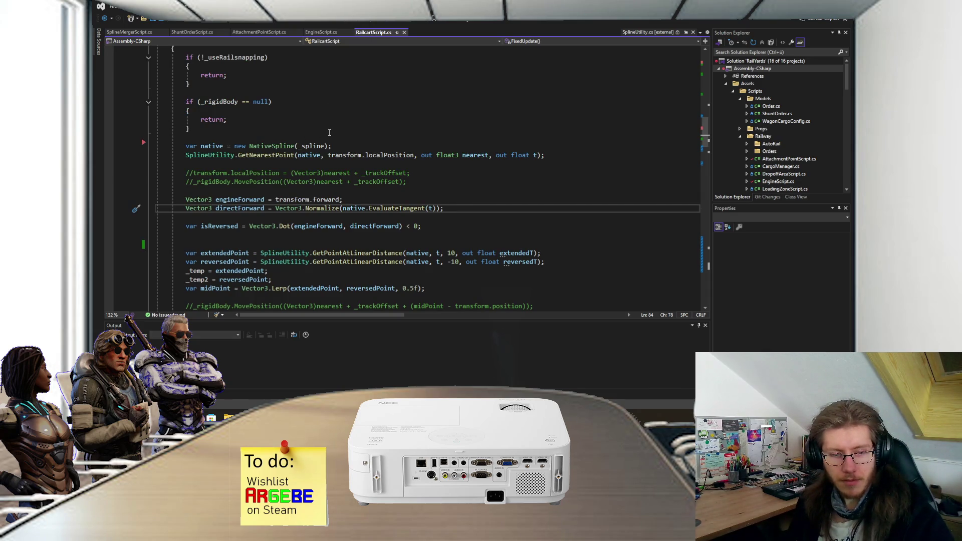
{"action": "mouse_move", "coordinate": [254, 416]}
{"action": "left_click", "coordinate": [391, 182]}
Review the Setup() code in RailcartScript.cs
{"action": "scroll", "coordinate": [372, 226], "scroll_direction": "up", "scroll_amount": 4}
{"action": "scroll", "coordinate": [372, 226], "scroll_direction": "down", "scroll_amount": 2}
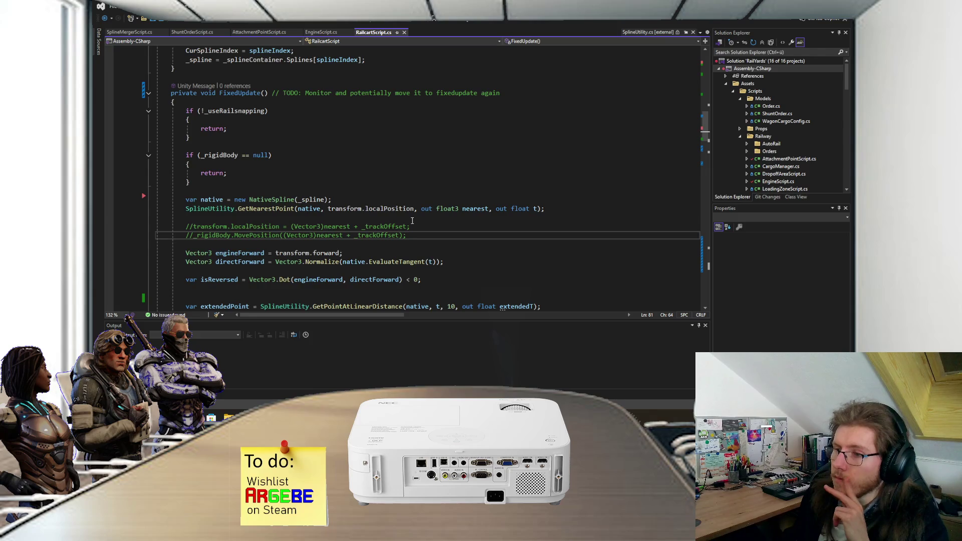
{"action": "scroll", "coordinate": [413, 221], "scroll_direction": "down", "scroll_amount": 3}
{"action": "scroll", "coordinate": [412, 221], "scroll_direction": "down", "scroll_amount": 3}
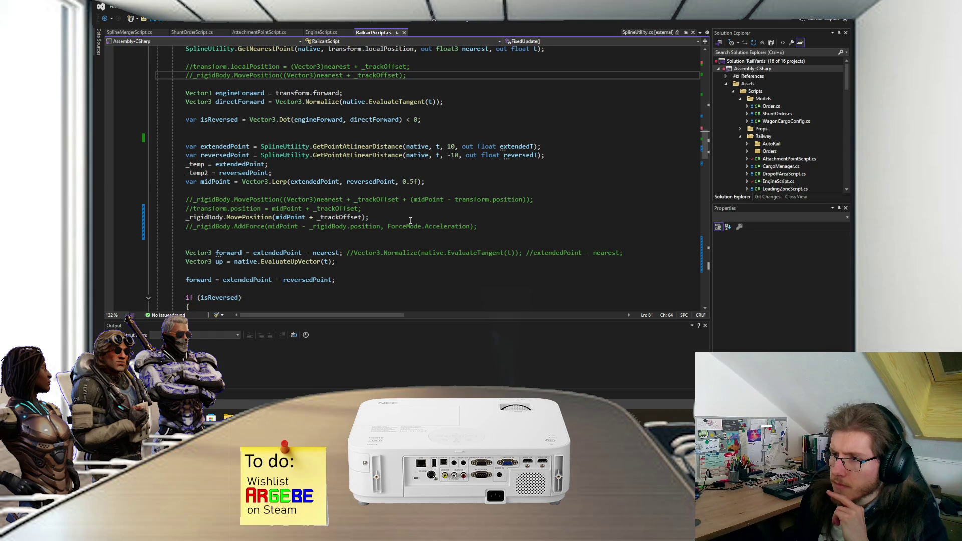
{"action": "scroll", "coordinate": [409, 221], "scroll_direction": "down", "scroll_amount": 1}
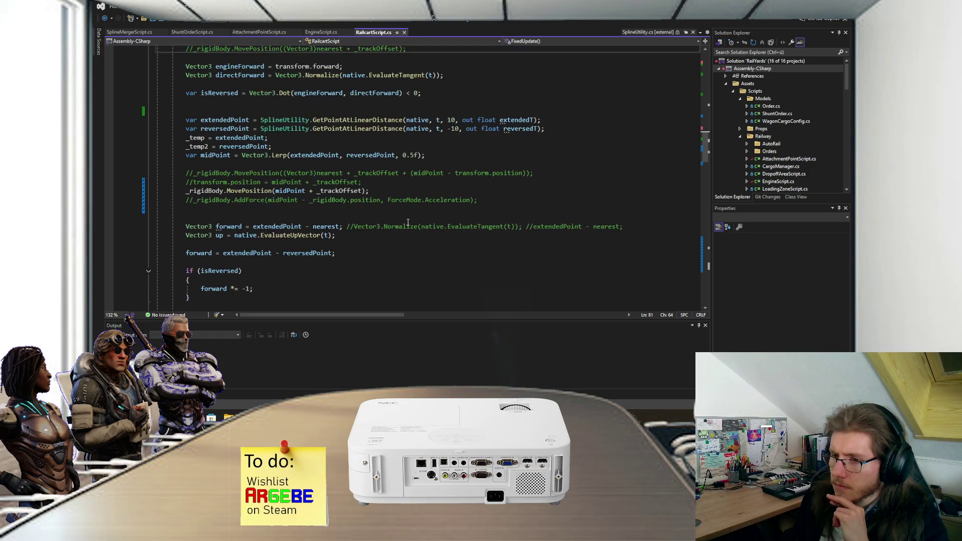
{"action": "scroll", "coordinate": [408, 222], "scroll_direction": "down", "scroll_amount": 1}
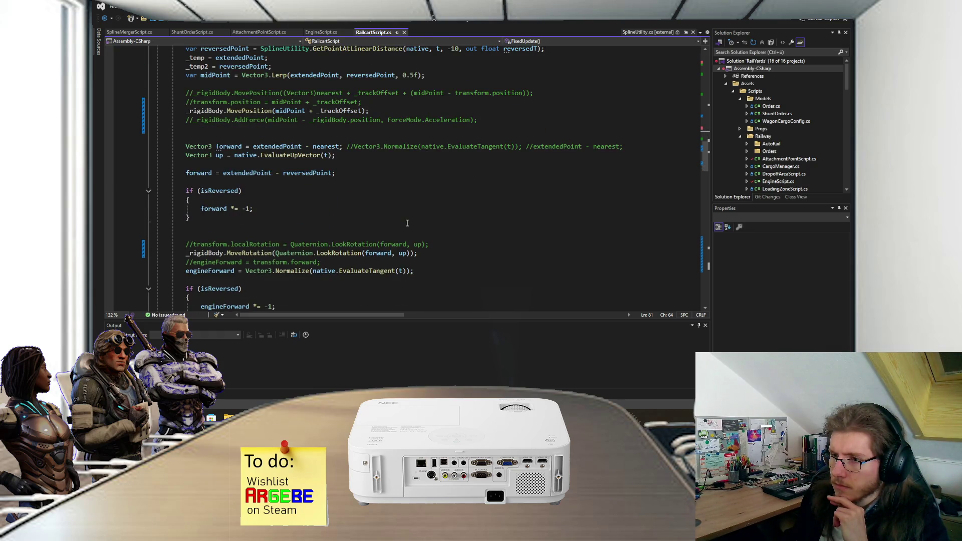
{"action": "scroll", "coordinate": [407, 223], "scroll_direction": "down", "scroll_amount": 4}
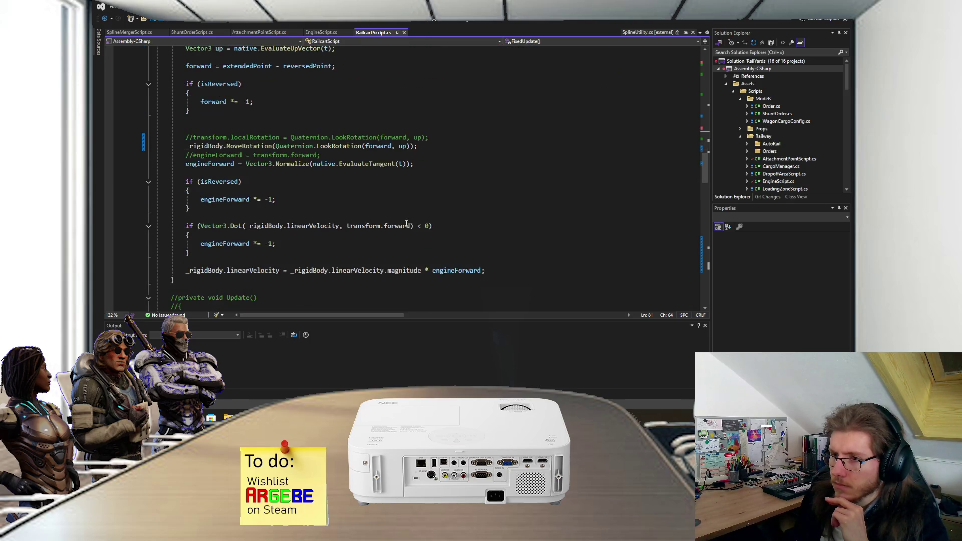
{"action": "scroll", "coordinate": [407, 223], "scroll_direction": "down", "scroll_amount": 1}
{"action": "scroll", "coordinate": [407, 223], "scroll_direction": "down", "scroll_amount": 2}
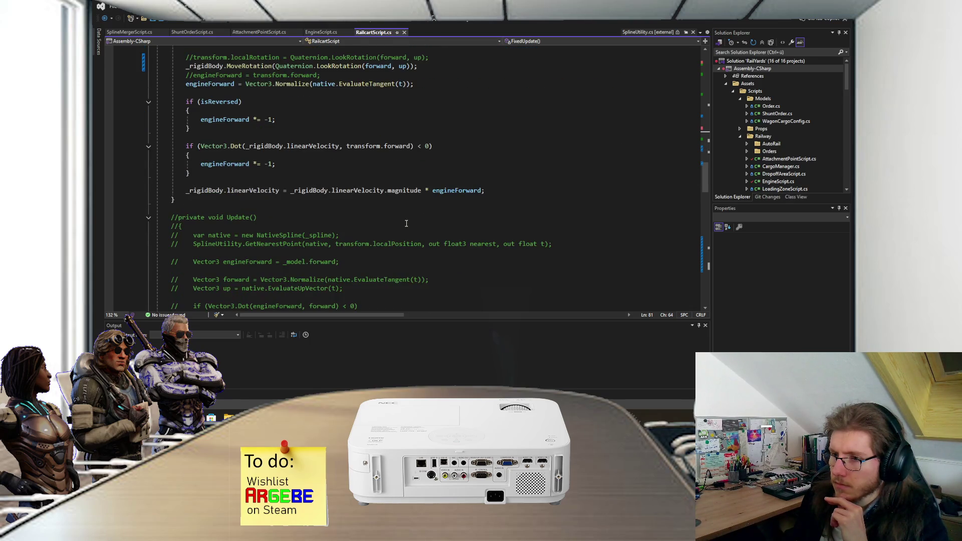
{"action": "scroll", "coordinate": [406, 224], "scroll_direction": "up", "scroll_amount": 10}
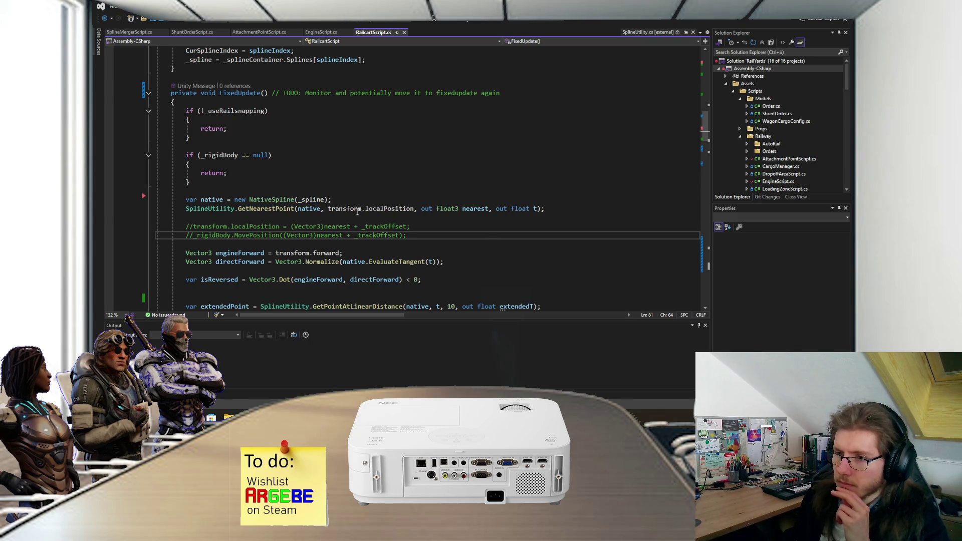
{"action": "scroll", "coordinate": [358, 209], "scroll_direction": "up", "scroll_amount": 4}
{"action": "scroll", "coordinate": [351, 208], "scroll_direction": "up", "scroll_amount": 3}
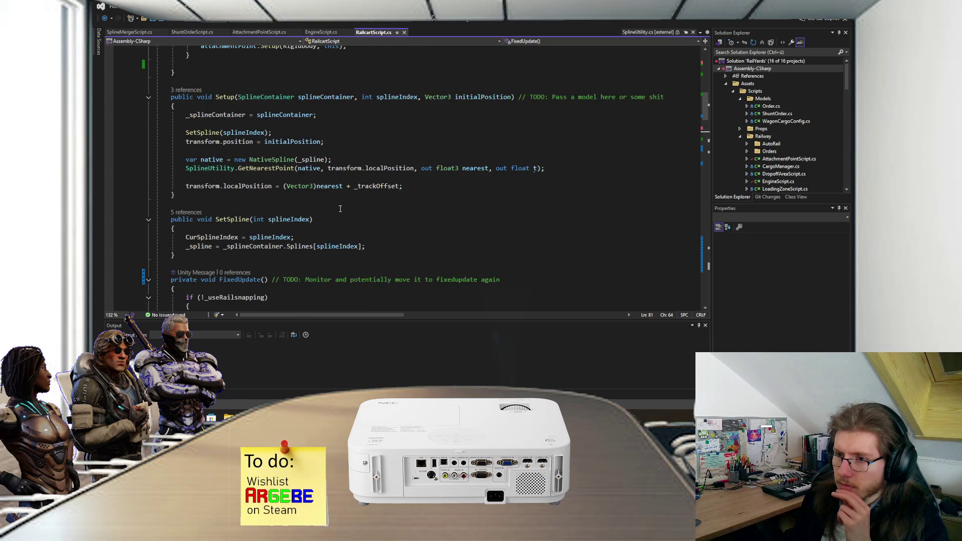
{"action": "scroll", "coordinate": [340, 208], "scroll_direction": "up", "scroll_amount": 6}
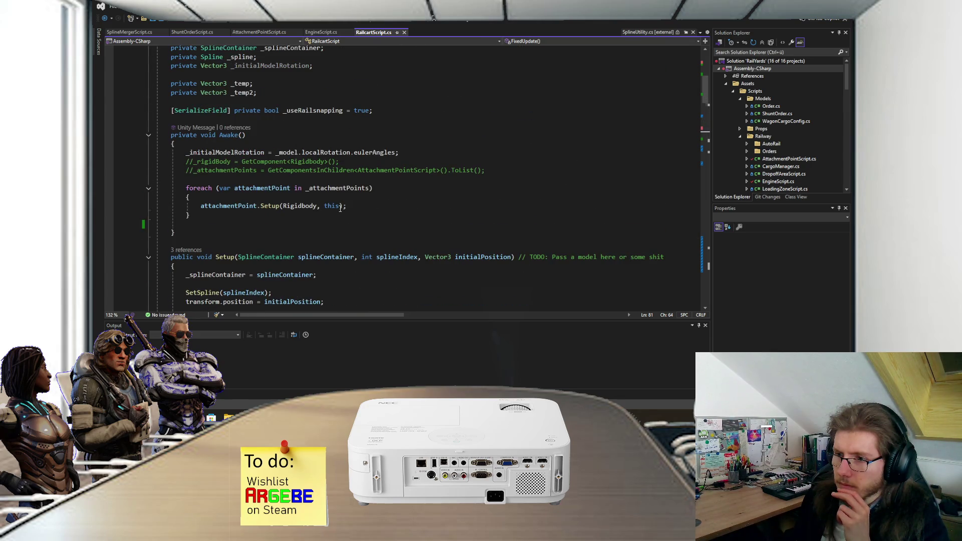
{"action": "scroll", "coordinate": [340, 208], "scroll_direction": "down", "scroll_amount": 4}
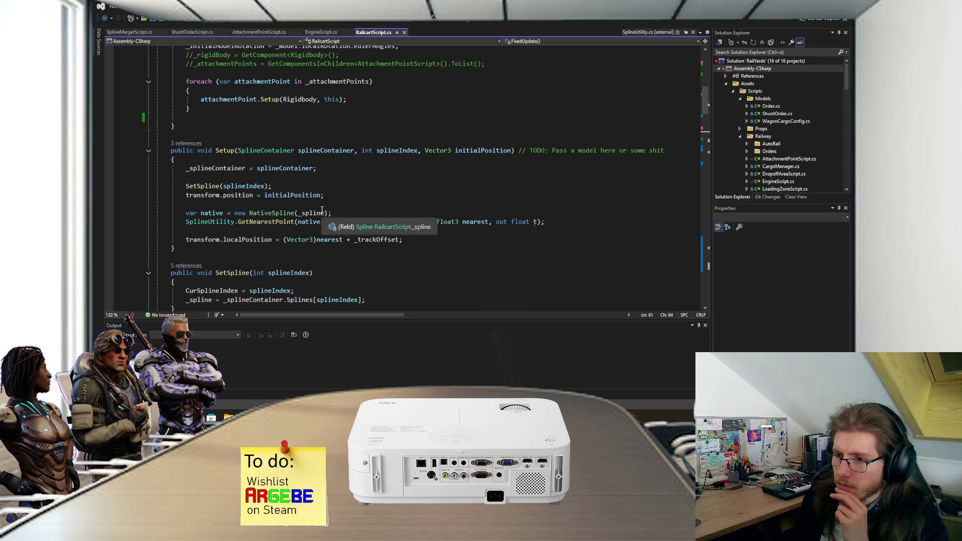
{"action": "scroll", "coordinate": [326, 221], "scroll_direction": "down", "scroll_amount": 7}
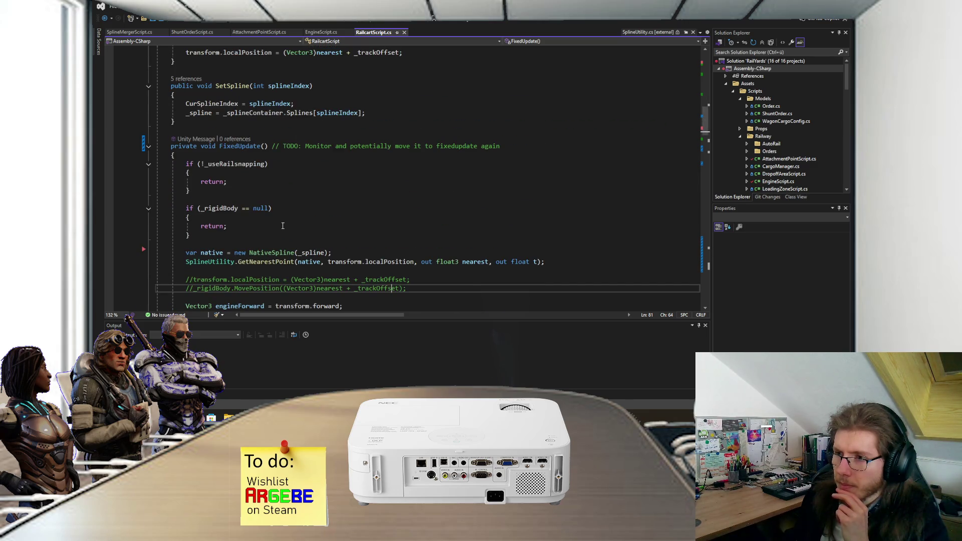
{"action": "scroll", "coordinate": [283, 226], "scroll_direction": "up", "scroll_amount": 3}
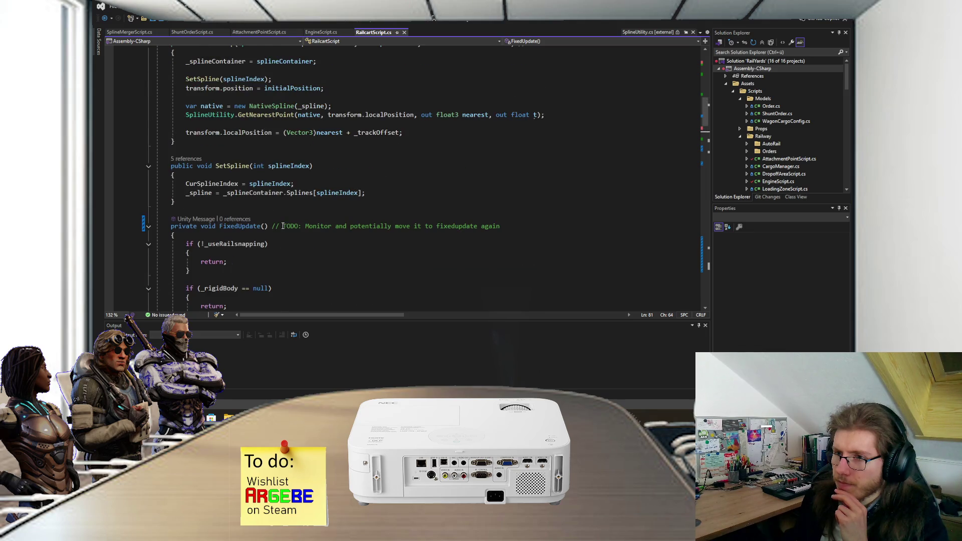
{"action": "scroll", "coordinate": [269, 232], "scroll_direction": "up", "scroll_amount": 2}
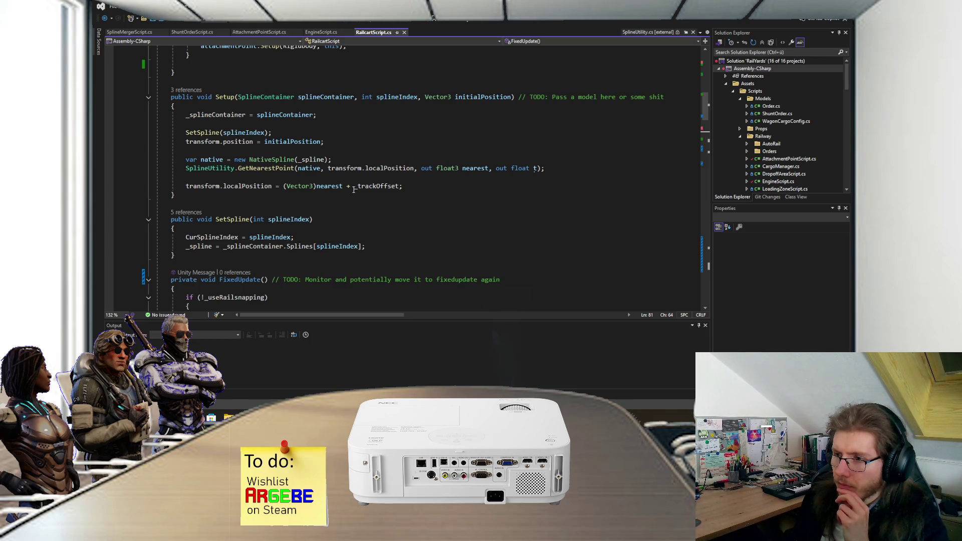
Review the FixedUpdate spline-following code, then return to the Unity editor
{"action": "scroll", "coordinate": [353, 190], "scroll_direction": "down", "scroll_amount": 8}
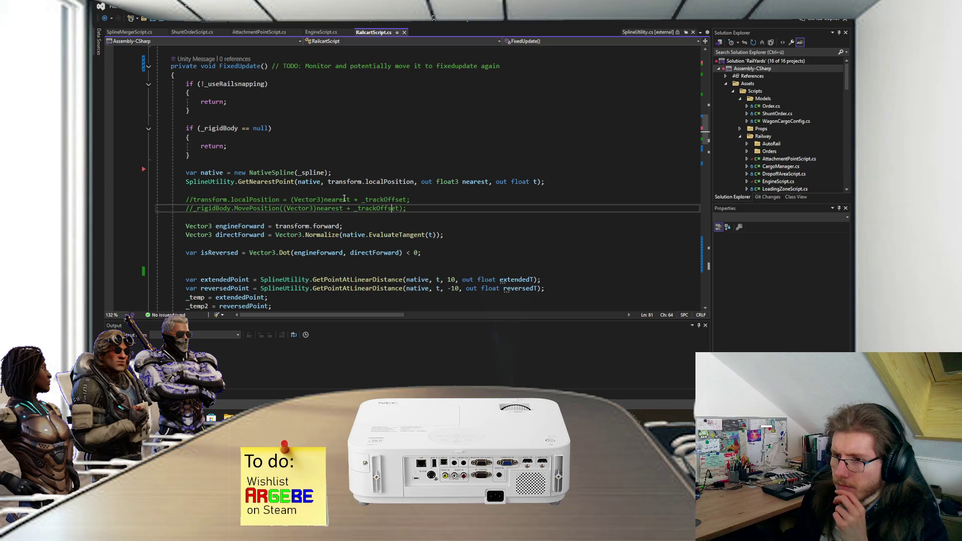
{"action": "scroll", "coordinate": [344, 199], "scroll_direction": "down", "scroll_amount": 4}
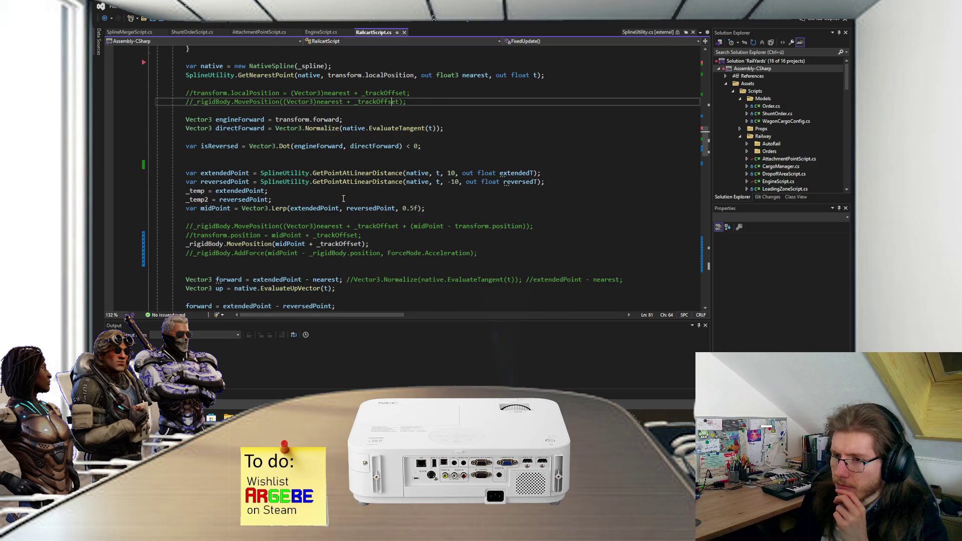
{"action": "scroll", "coordinate": [344, 199], "scroll_direction": "down", "scroll_amount": 3}
{"action": "scroll", "coordinate": [303, 207], "scroll_direction": "down", "scroll_amount": 2}
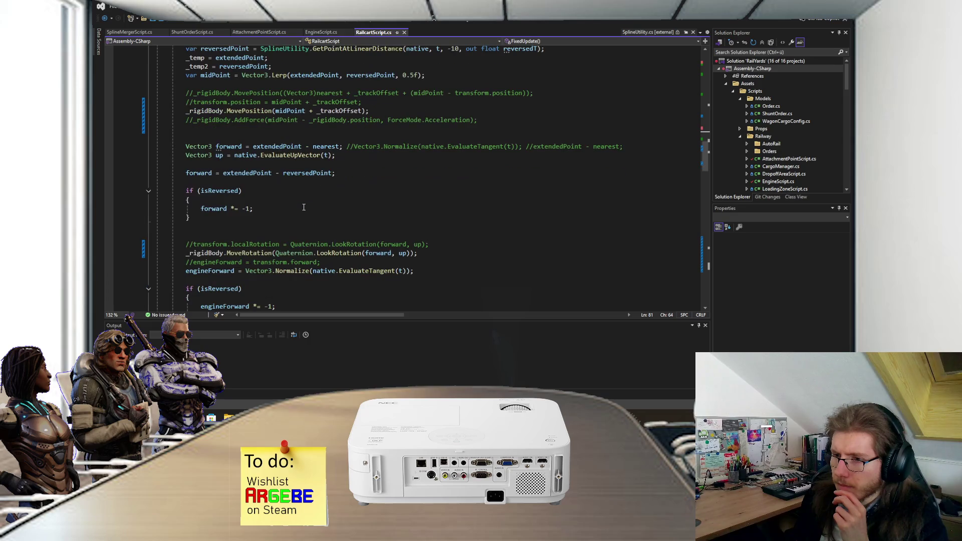
{"action": "scroll", "coordinate": [304, 207], "scroll_direction": "down", "scroll_amount": 5}
{"action": "scroll", "coordinate": [304, 207], "scroll_direction": "up", "scroll_amount": 3}
{"action": "scroll", "coordinate": [303, 207], "scroll_direction": "up", "scroll_amount": 5}
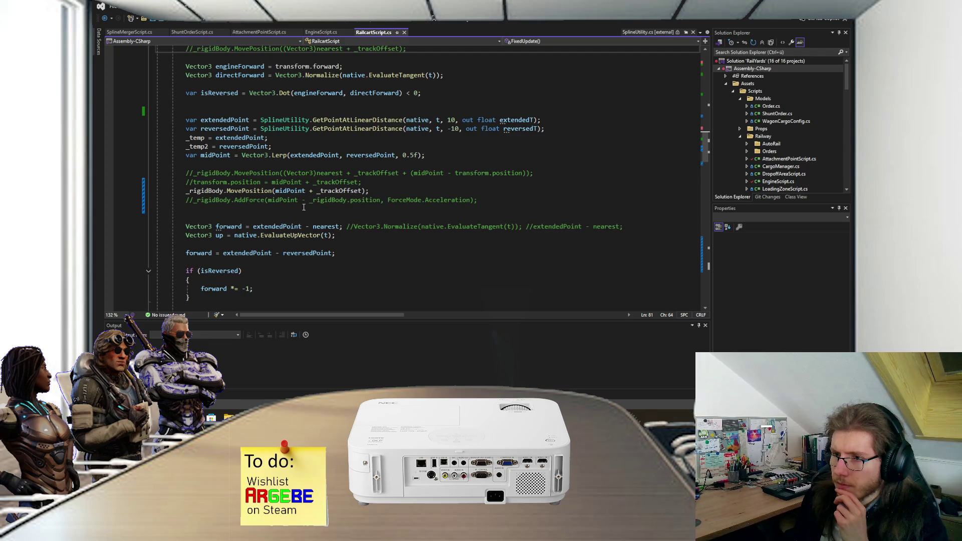
{"action": "scroll", "coordinate": [304, 207], "scroll_direction": "up", "scroll_amount": 1}
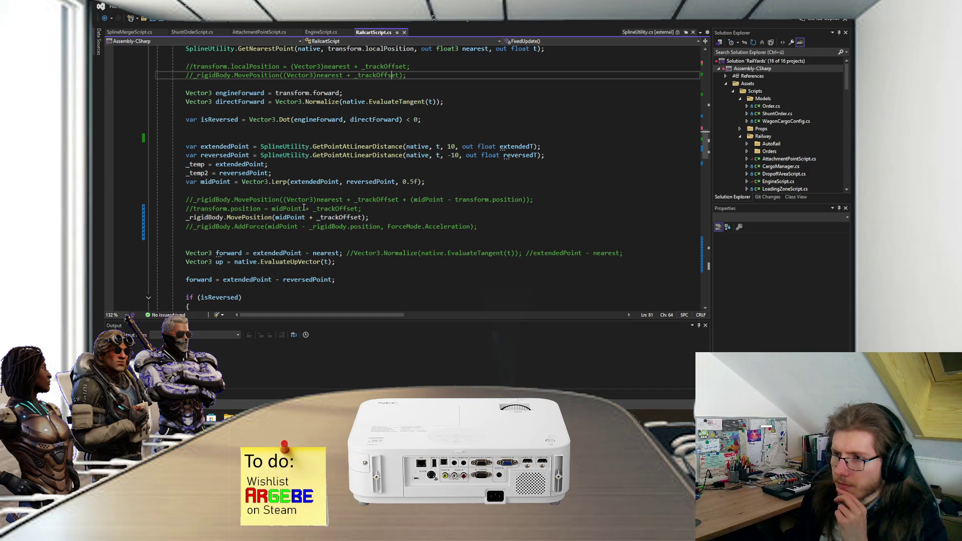
{"action": "scroll", "coordinate": [304, 207], "scroll_direction": "up", "scroll_amount": 3}
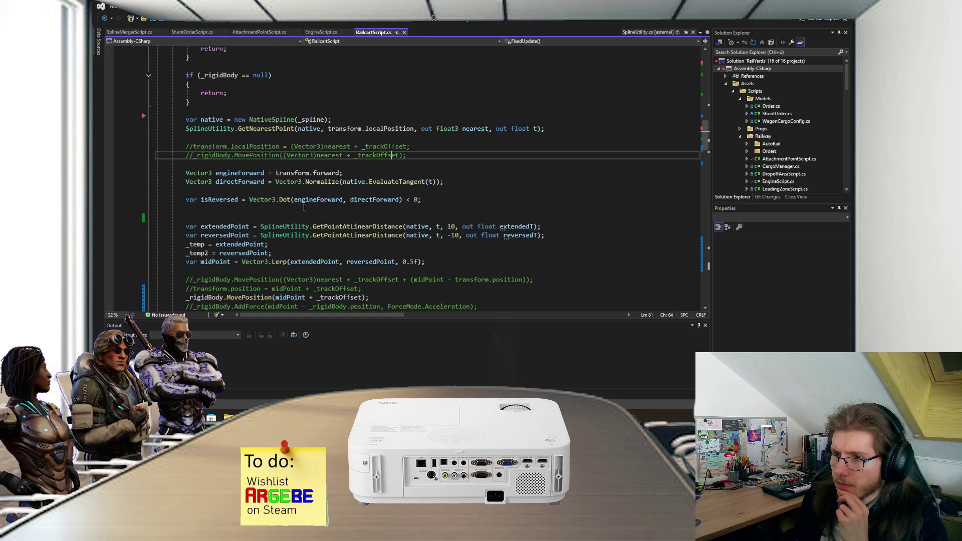
{"action": "scroll", "coordinate": [304, 207], "scroll_direction": "up", "scroll_amount": 3}
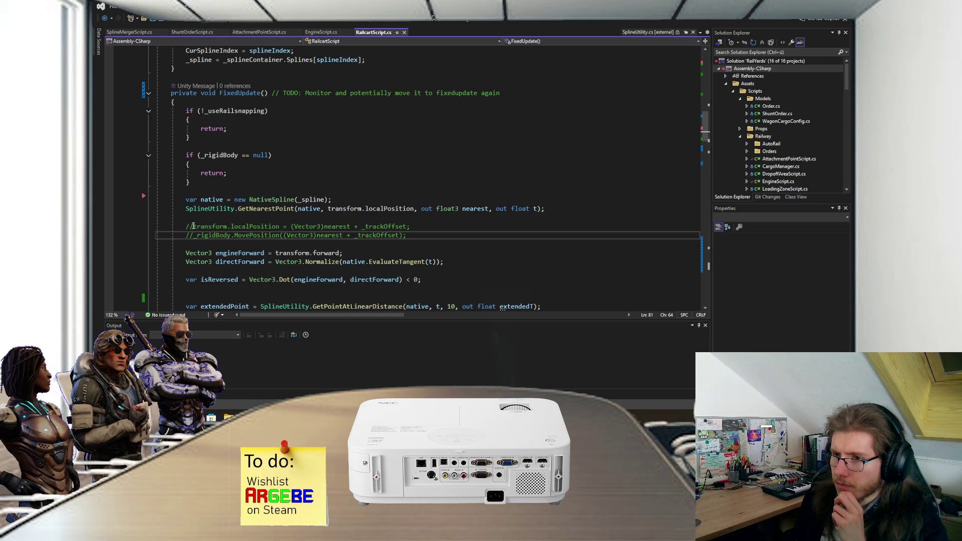
{"action": "scroll", "coordinate": [193, 226], "scroll_direction": "up", "scroll_amount": 7}
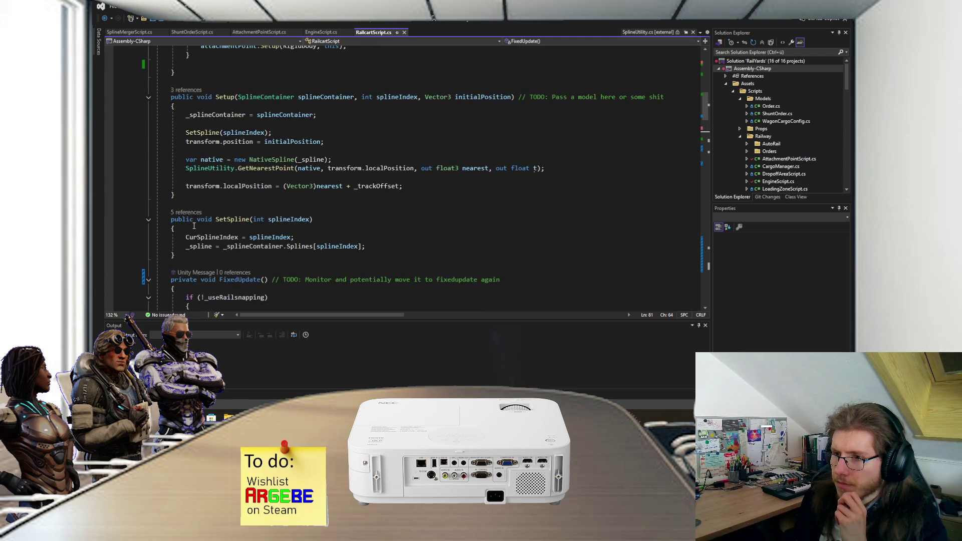
{"action": "scroll", "coordinate": [193, 226], "scroll_direction": "up", "scroll_amount": 1}
{"action": "scroll", "coordinate": [292, 255], "scroll_direction": "down", "scroll_amount": 3}
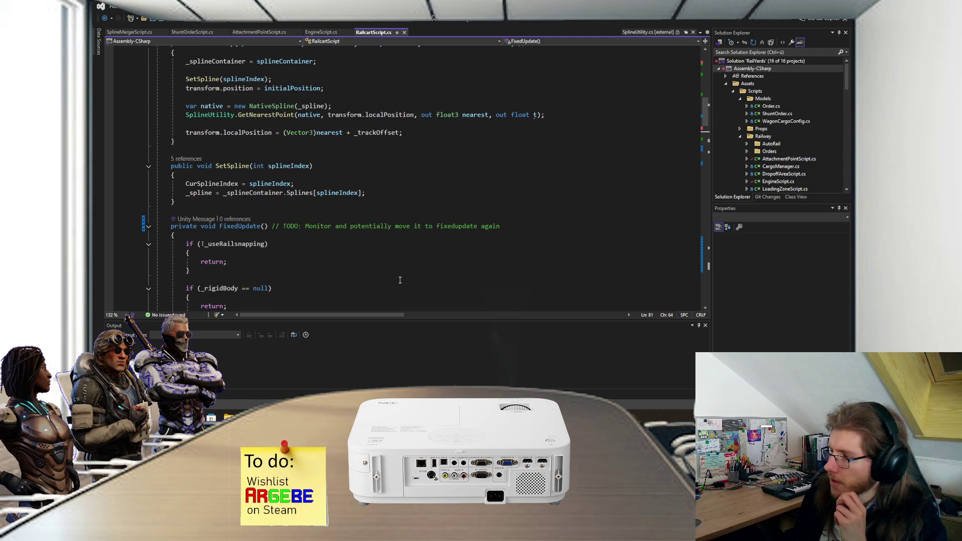
{"action": "key", "text": "alt+Tab"}
{"action": "scroll", "coordinate": [371, 209], "scroll_direction": "down", "scroll_amount": 3}
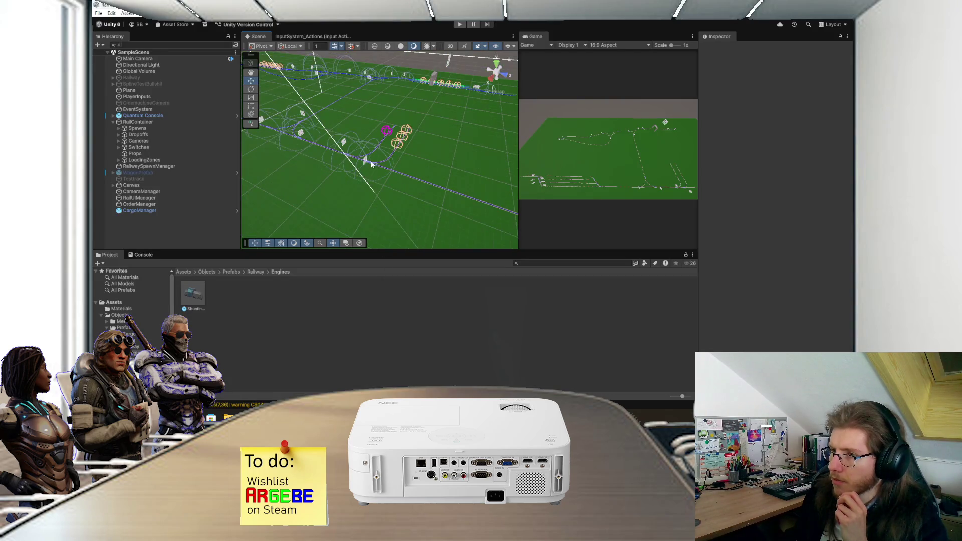
Run play mode, frame the red train and pan along the track, then open EngineScript.cs
{"action": "scroll", "coordinate": [371, 210], "scroll_direction": "down", "scroll_amount": 3}
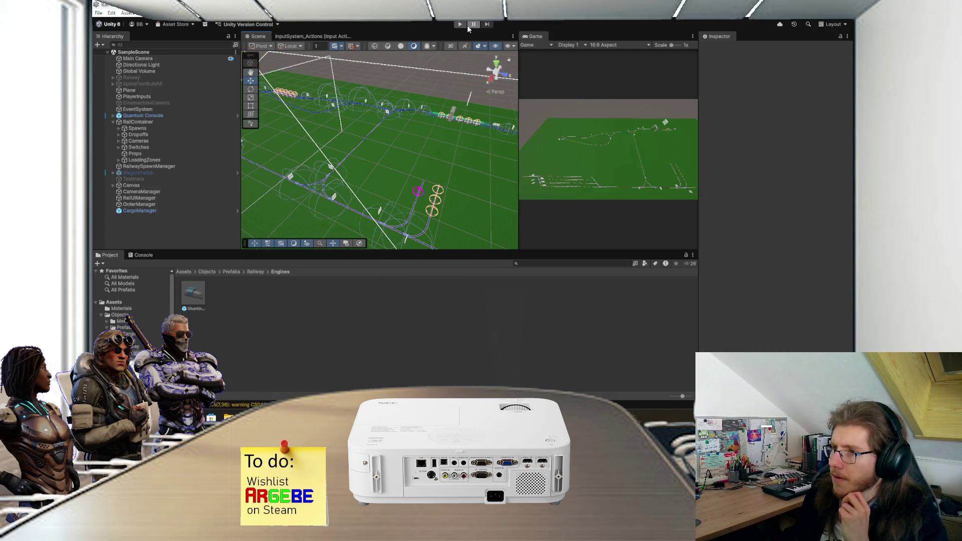
{"action": "left_click", "coordinate": [459, 24]}
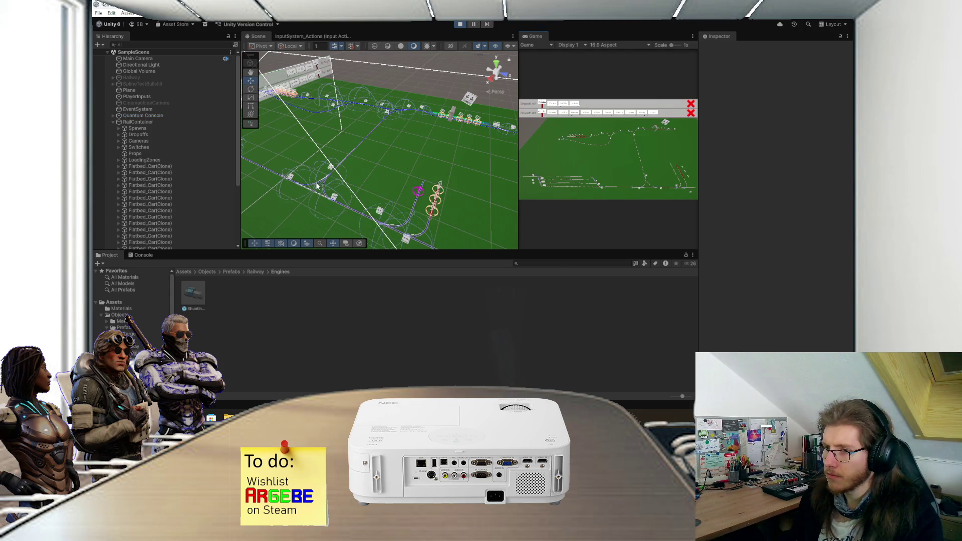
{"action": "key", "text": "f"}
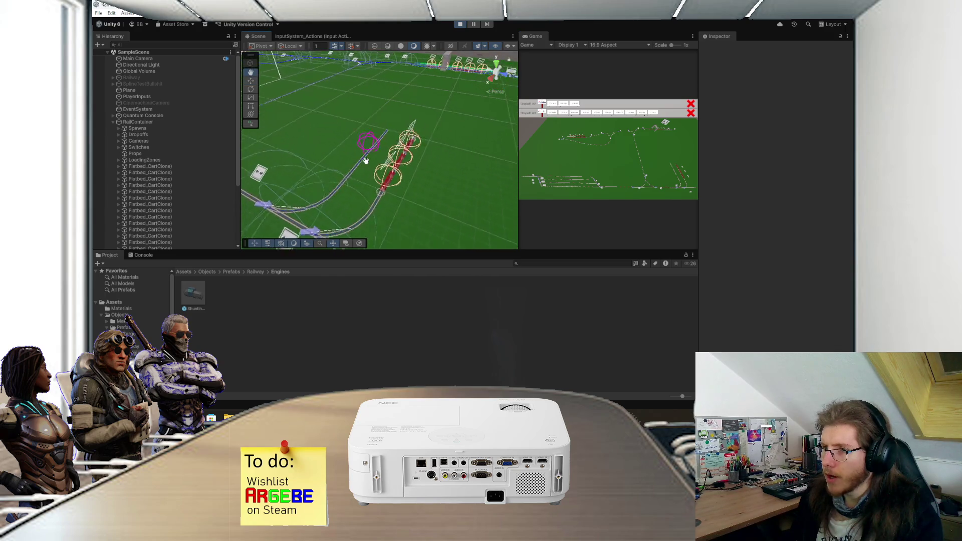
{"action": "key", "text": "q"}
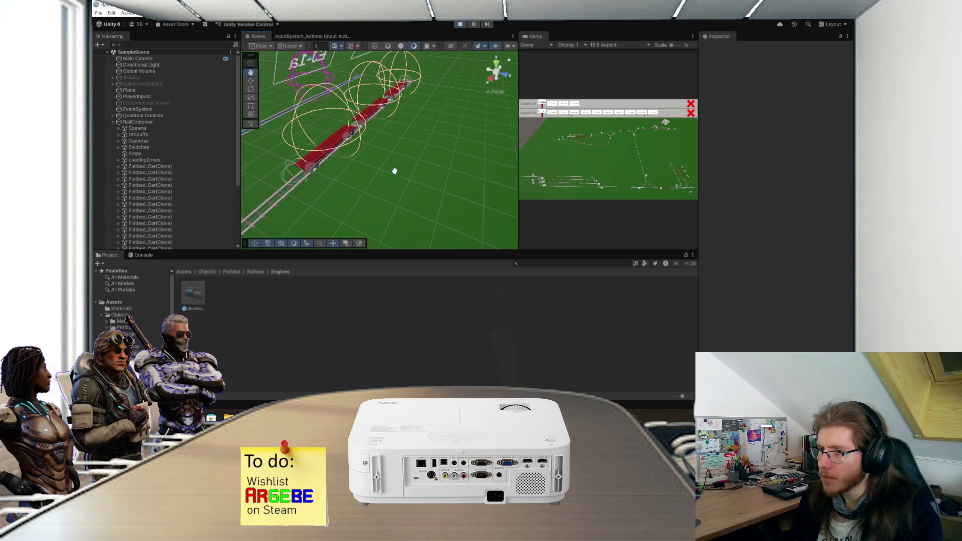
{"action": "scroll", "coordinate": [396, 185], "scroll_direction": "down", "scroll_amount": 8}
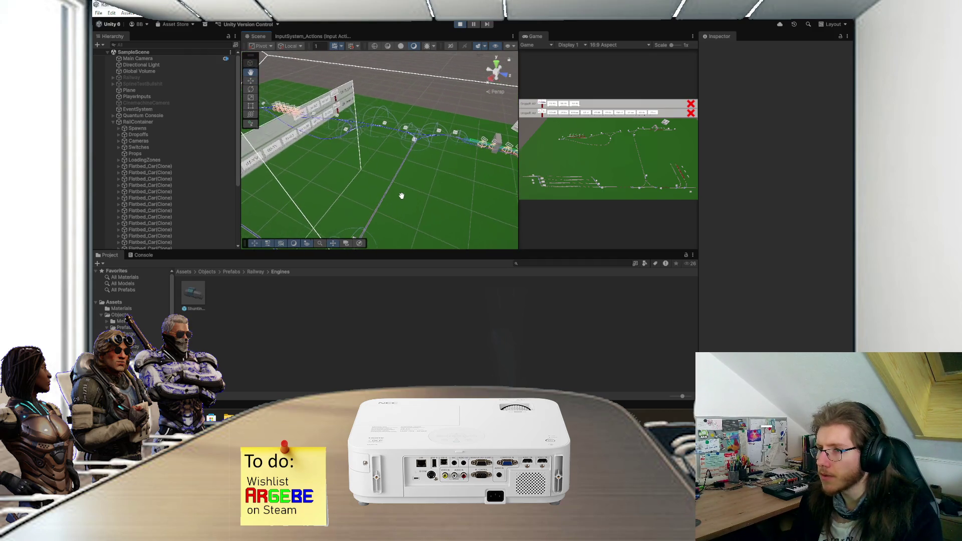
{"action": "left_click_drag", "start_coordinate": [402, 196], "coordinate": [410, 176]}
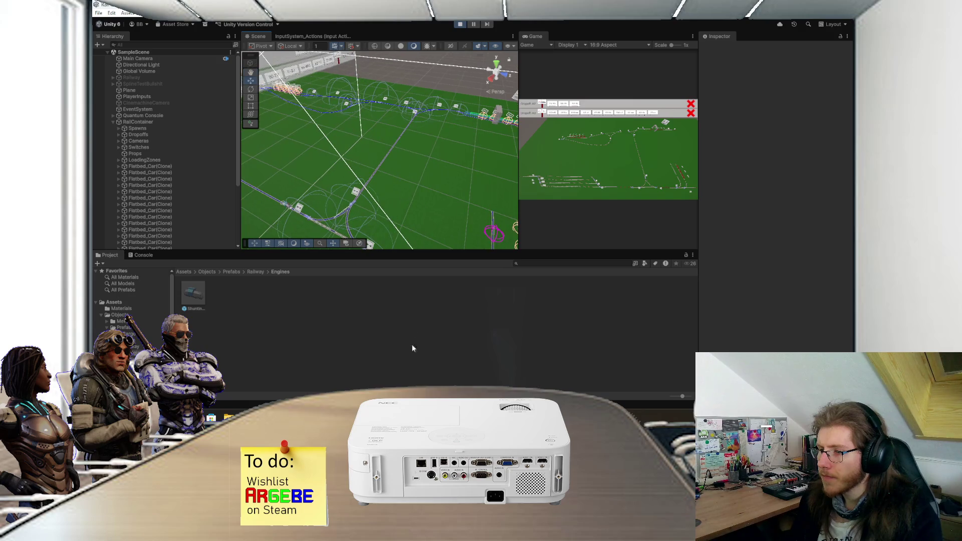
{"action": "key", "text": "alt+Tab"}
{"action": "left_click", "coordinate": [321, 32]}
{"action": "scroll", "coordinate": [279, 125], "scroll_direction": "up", "scroll_amount": 2}
{"action": "scroll", "coordinate": [280, 125], "scroll_direction": "up", "scroll_amount": 1}
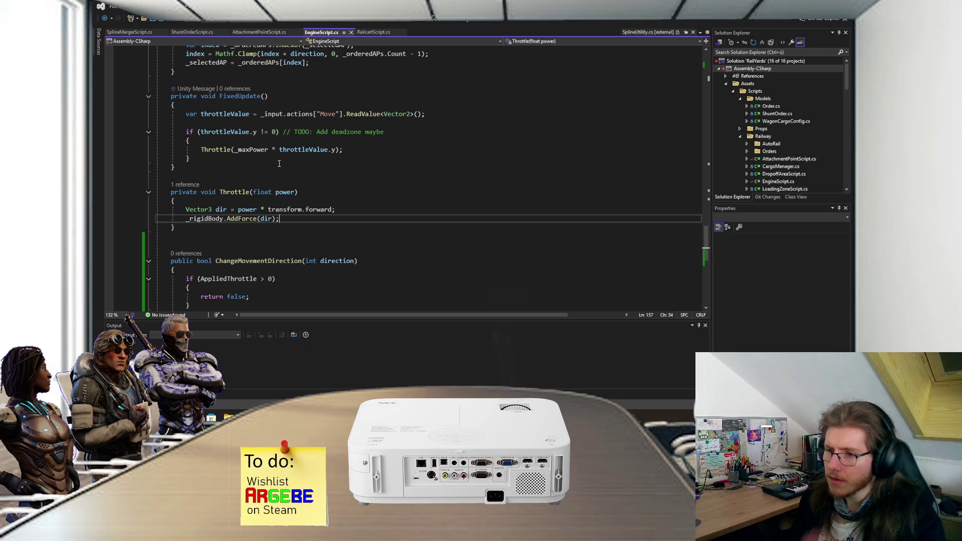
{"action": "scroll", "coordinate": [285, 168], "scroll_direction": "up", "scroll_amount": 14}
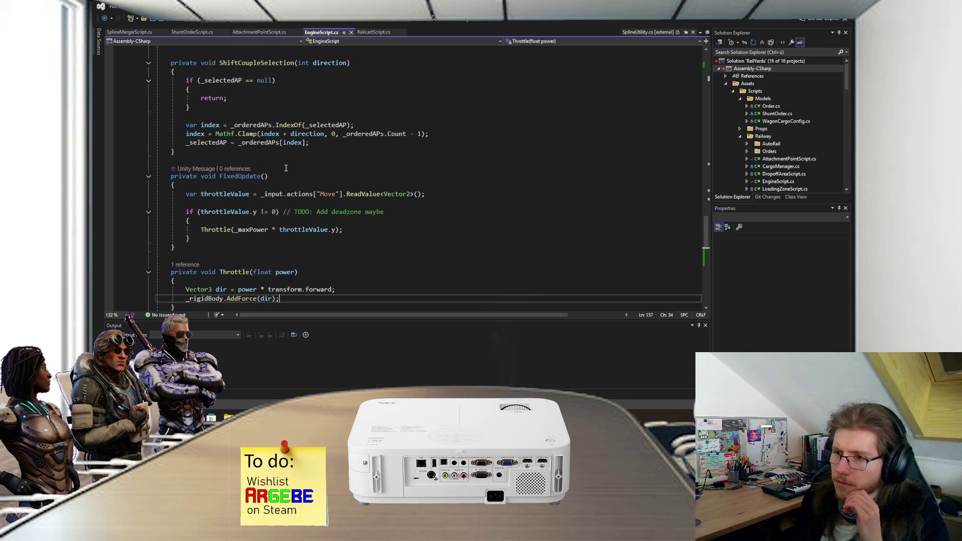
{"action": "scroll", "coordinate": [287, 175], "scroll_direction": "up", "scroll_amount": 15}
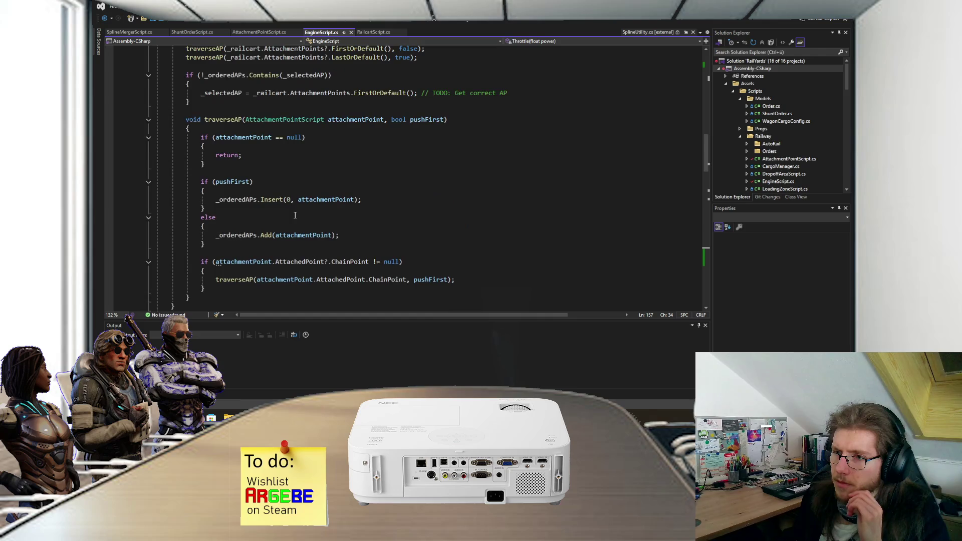
{"action": "scroll", "coordinate": [296, 214], "scroll_direction": "up", "scroll_amount": 5}
{"action": "scroll", "coordinate": [297, 214], "scroll_direction": "down", "scroll_amount": 3}
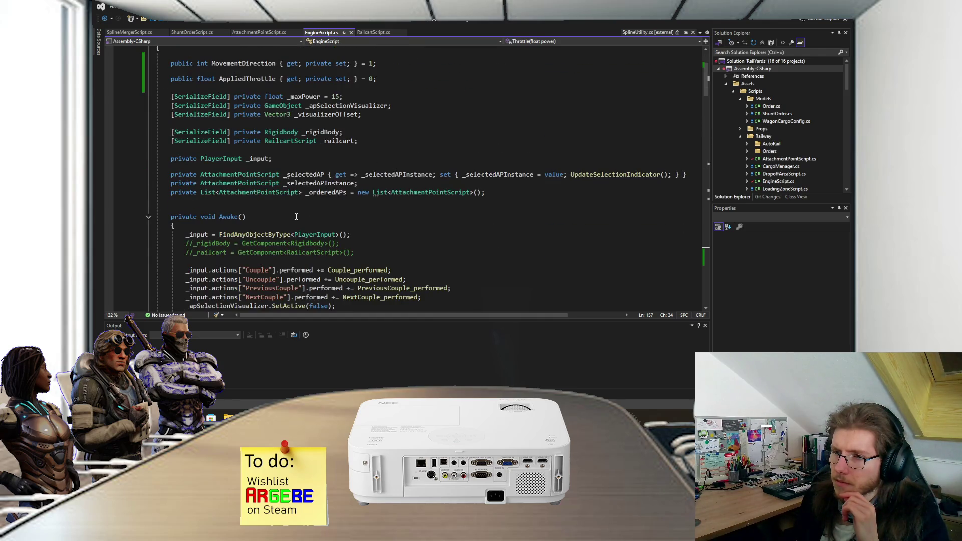
{"action": "scroll", "coordinate": [291, 195], "scroll_direction": "down", "scroll_amount": 20}
{"action": "scroll", "coordinate": [290, 197], "scroll_direction": "up", "scroll_amount": 5}
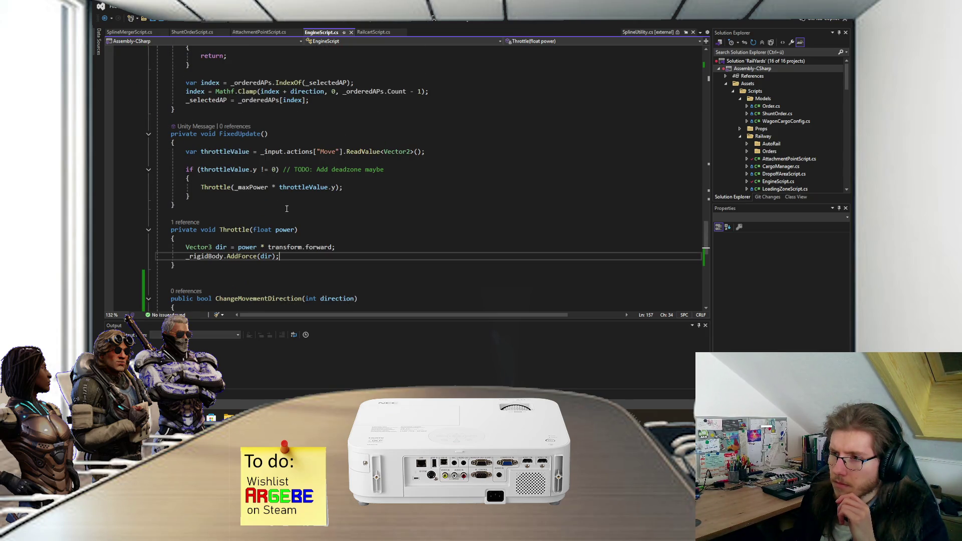
{"action": "left_click", "coordinate": [373, 32]}
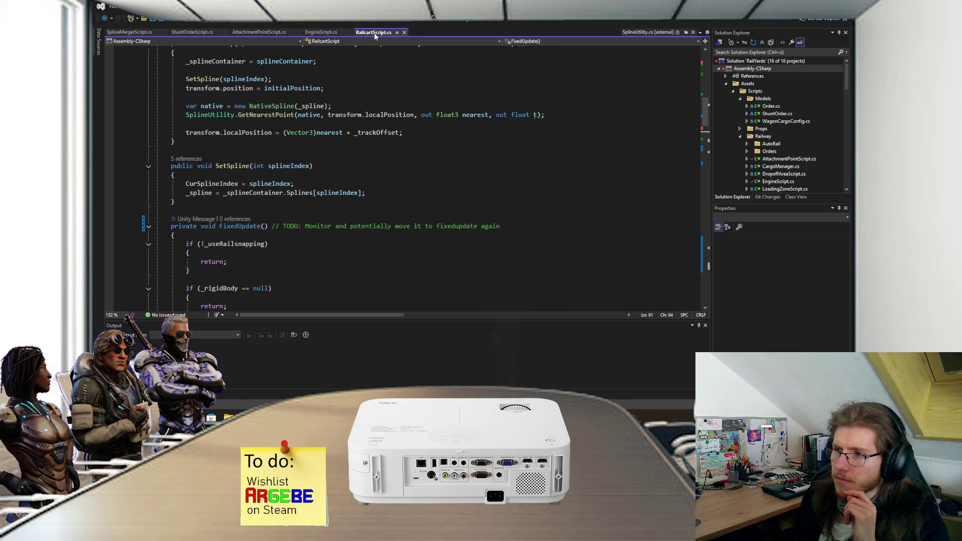
Look over FixedUpdate's rail-snapping code, then pan the running scene over the rail junction
{"action": "scroll", "coordinate": [236, 199], "scroll_direction": "down", "scroll_amount": 4}
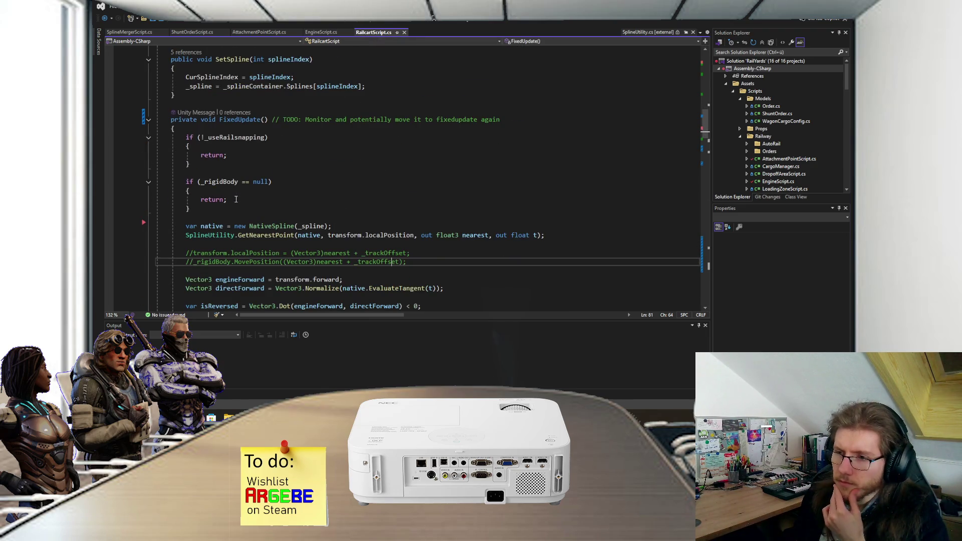
{"action": "scroll", "coordinate": [236, 199], "scroll_direction": "down", "scroll_amount": 2}
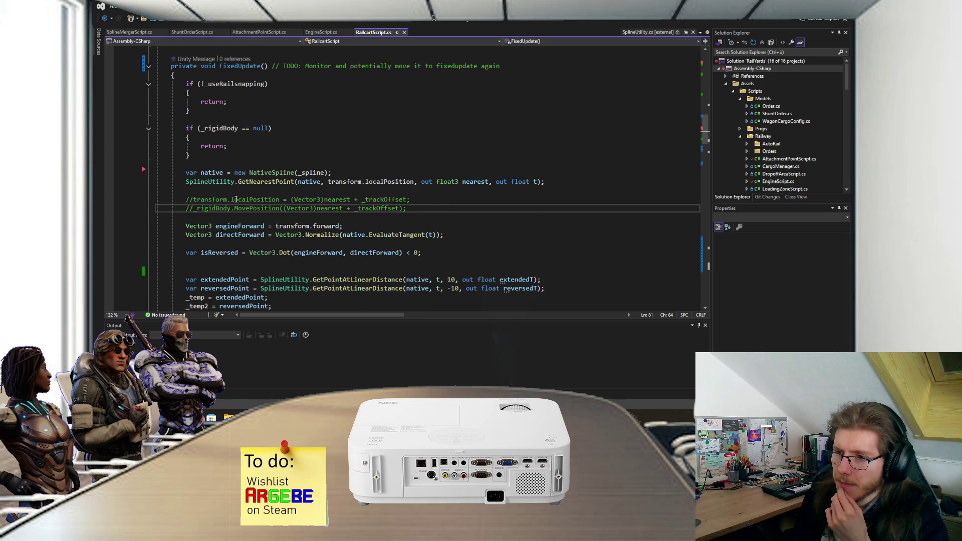
{"action": "scroll", "coordinate": [235, 199], "scroll_direction": "down", "scroll_amount": 3}
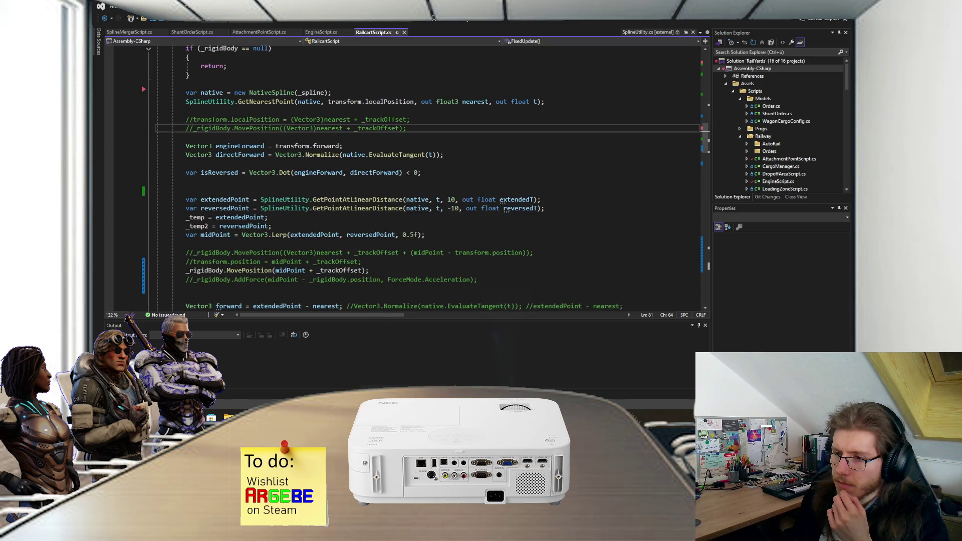
{"action": "key", "text": "alt+Tab"}
{"action": "scroll", "coordinate": [318, 205], "scroll_direction": "up", "scroll_amount": 5}
{"action": "left_click_drag", "start_coordinate": [331, 192], "coordinate": [353, 173]}
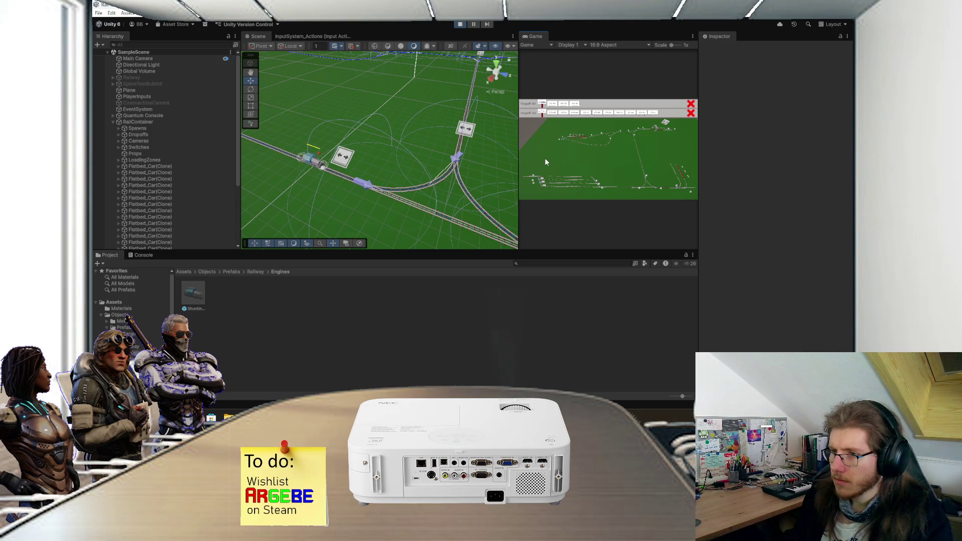
{"action": "scroll", "coordinate": [346, 183], "scroll_direction": "up", "scroll_amount": 5}
{"action": "scroll", "coordinate": [346, 182], "scroll_direction": "up", "scroll_amount": 5}
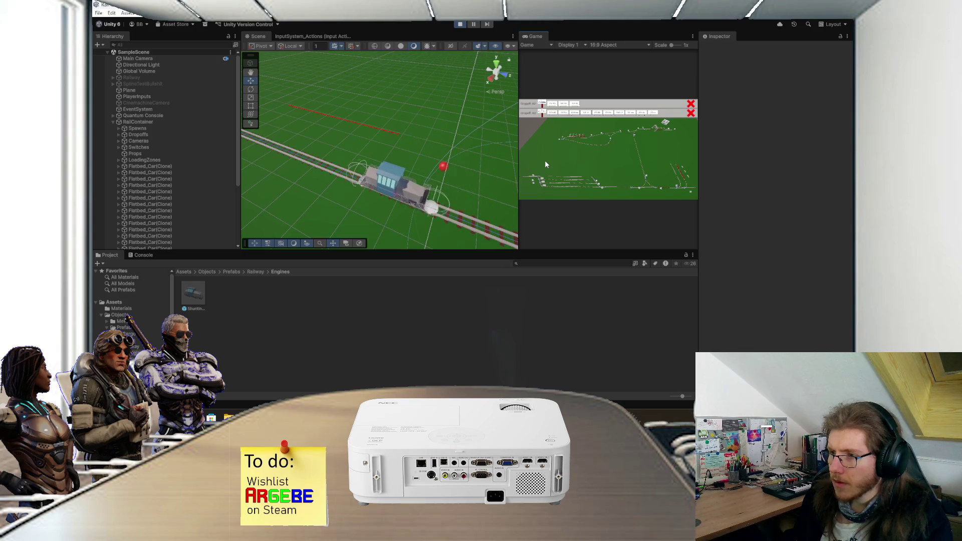
{"action": "left_click_drag", "start_coordinate": [498, 163], "coordinate": [391, 172]}
{"action": "scroll", "coordinate": [391, 172], "scroll_direction": "down", "scroll_amount": 5}
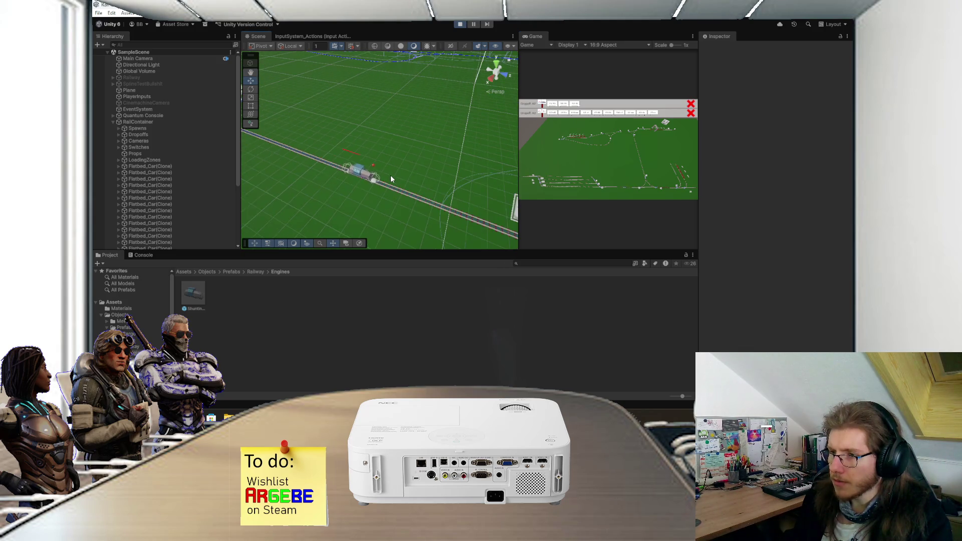
{"action": "scroll", "coordinate": [351, 176], "scroll_direction": "up", "scroll_amount": 5}
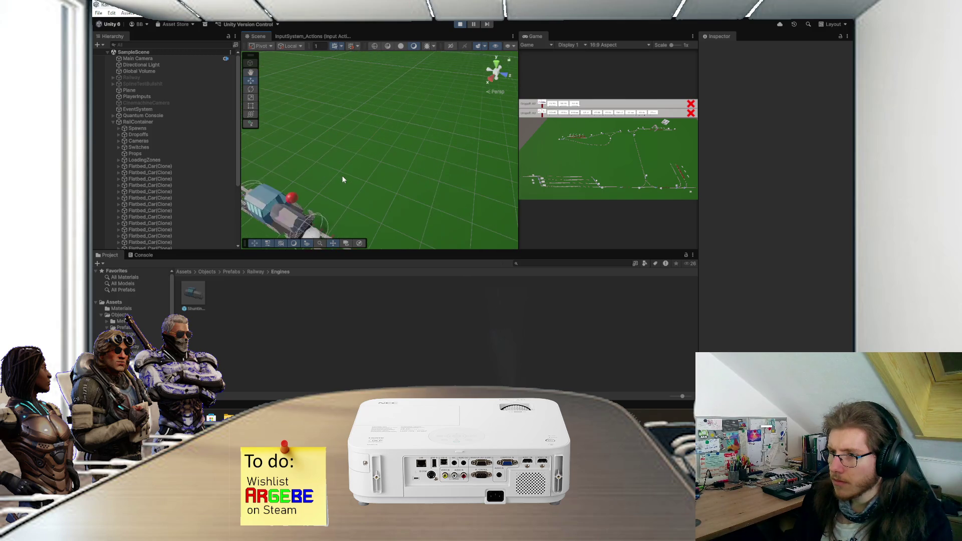
{"action": "left_click_drag", "start_coordinate": [344, 175], "coordinate": [360, 171]}
{"action": "scroll", "coordinate": [361, 172], "scroll_direction": "down", "scroll_amount": 2}
{"action": "scroll", "coordinate": [361, 171], "scroll_direction": "down", "scroll_amount": 2}
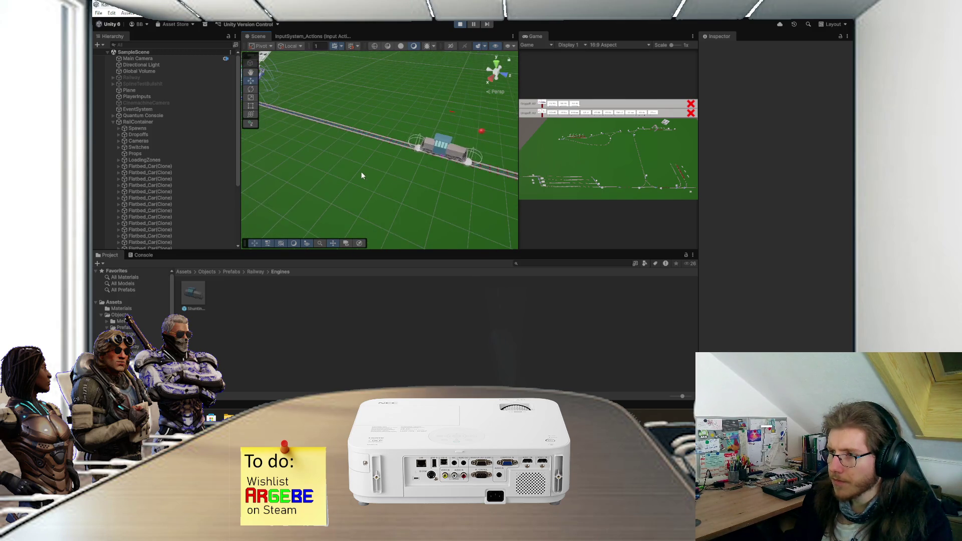
{"action": "scroll", "coordinate": [415, 173], "scroll_direction": "up", "scroll_amount": 3}
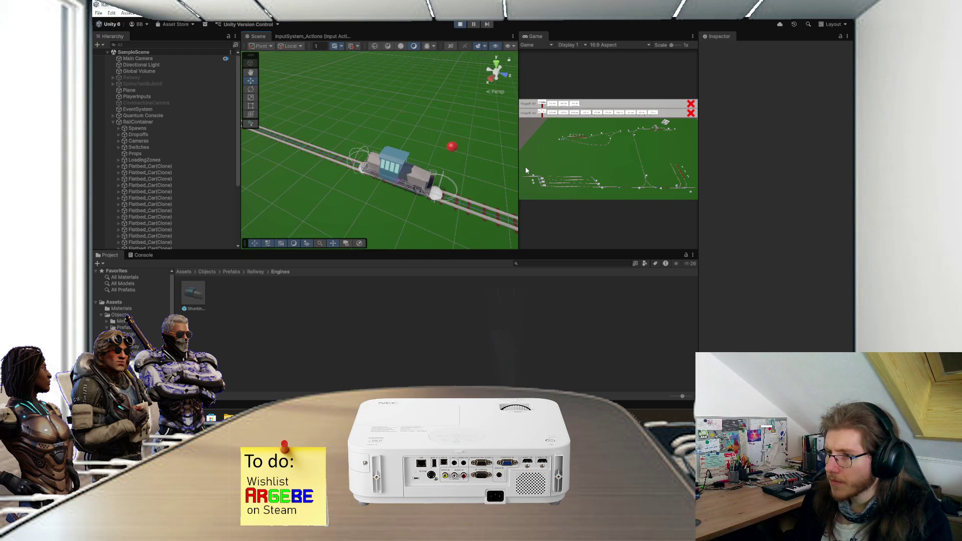
{"action": "scroll", "coordinate": [456, 185], "scroll_direction": "down", "scroll_amount": 5}
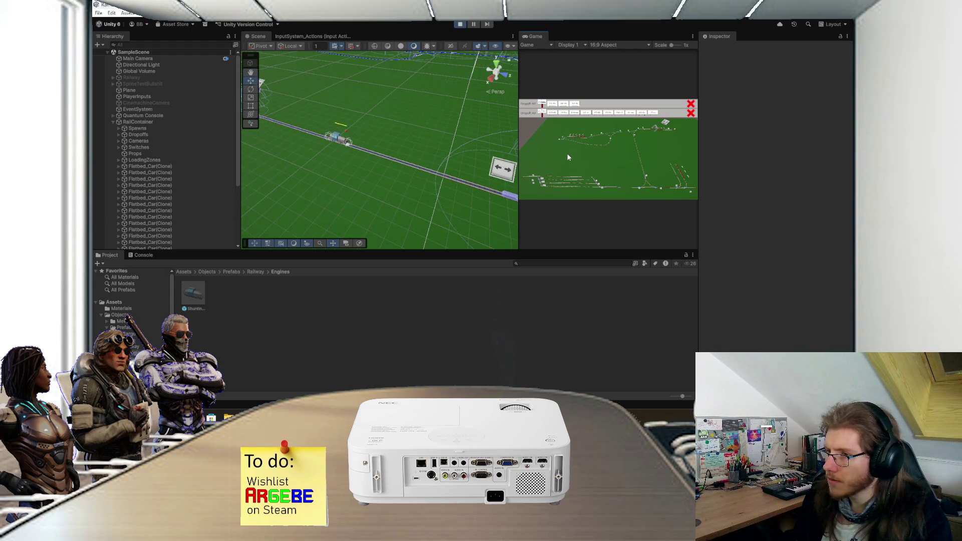
{"action": "scroll", "coordinate": [389, 160], "scroll_direction": "up", "scroll_amount": 2}
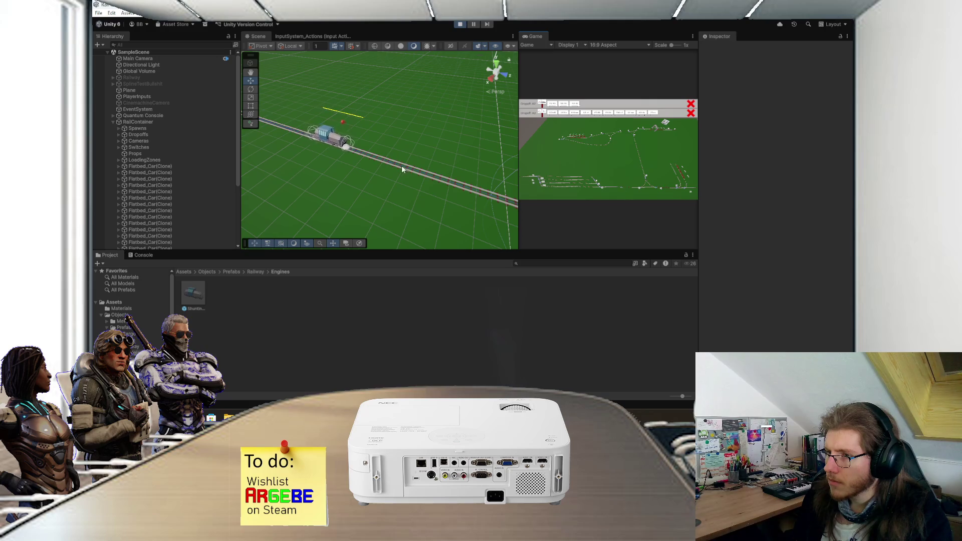
{"action": "scroll", "coordinate": [429, 182], "scroll_direction": "up", "scroll_amount": 3}
{"action": "scroll", "coordinate": [407, 176], "scroll_direction": "down", "scroll_amount": 3}
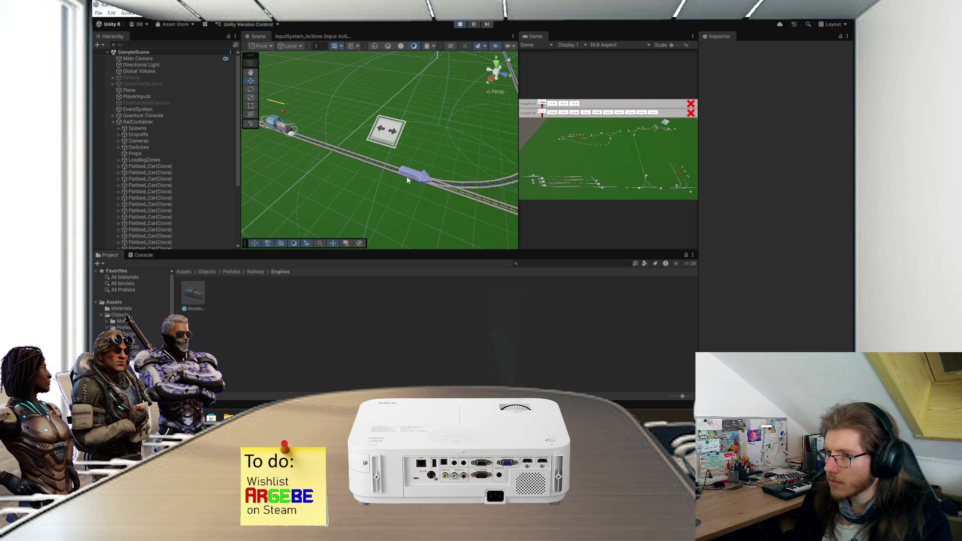
{"action": "scroll", "coordinate": [340, 167], "scroll_direction": "up", "scroll_amount": 2}
{"action": "left_click_drag", "start_coordinate": [339, 167], "coordinate": [369, 180]}
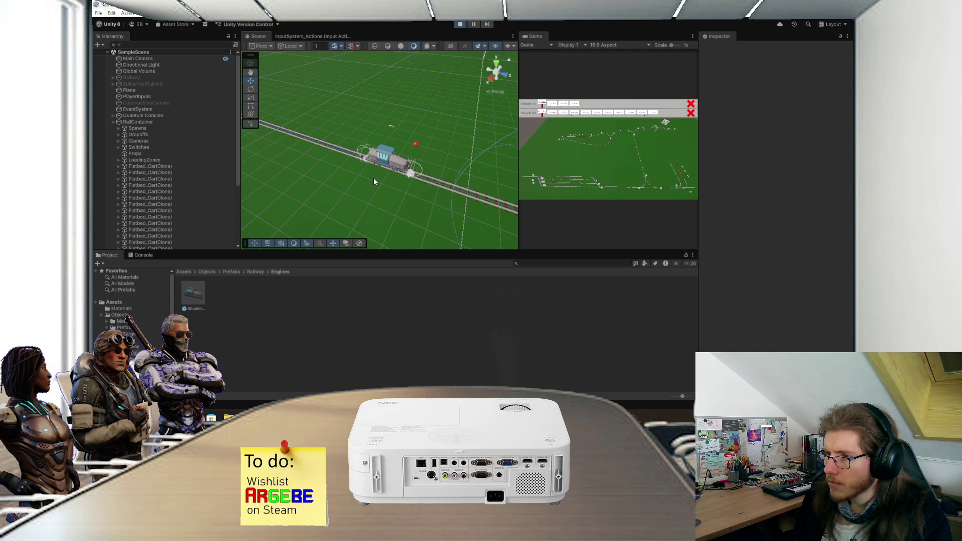
{"action": "scroll", "coordinate": [386, 181], "scroll_direction": "up", "scroll_amount": 2}
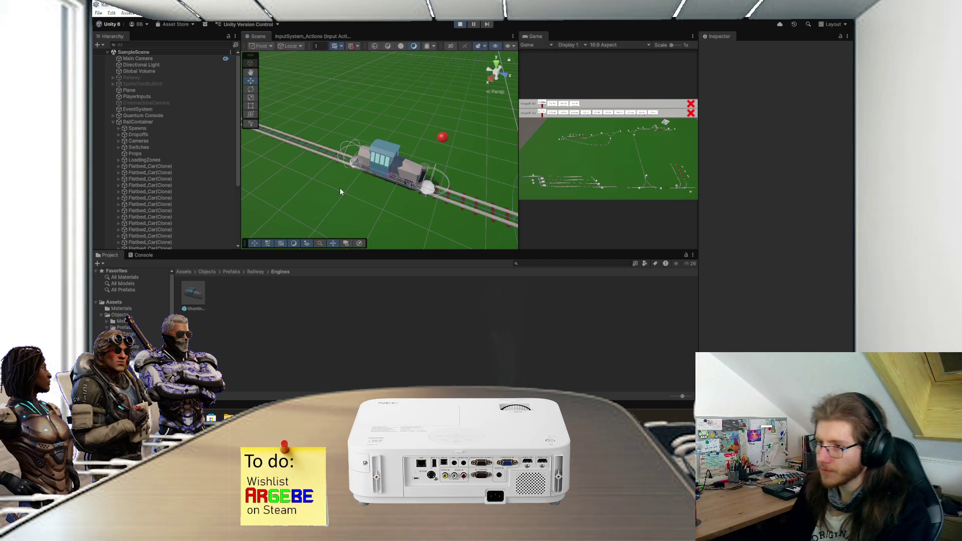
{"action": "scroll", "coordinate": [351, 170], "scroll_direction": "down", "scroll_amount": 4}
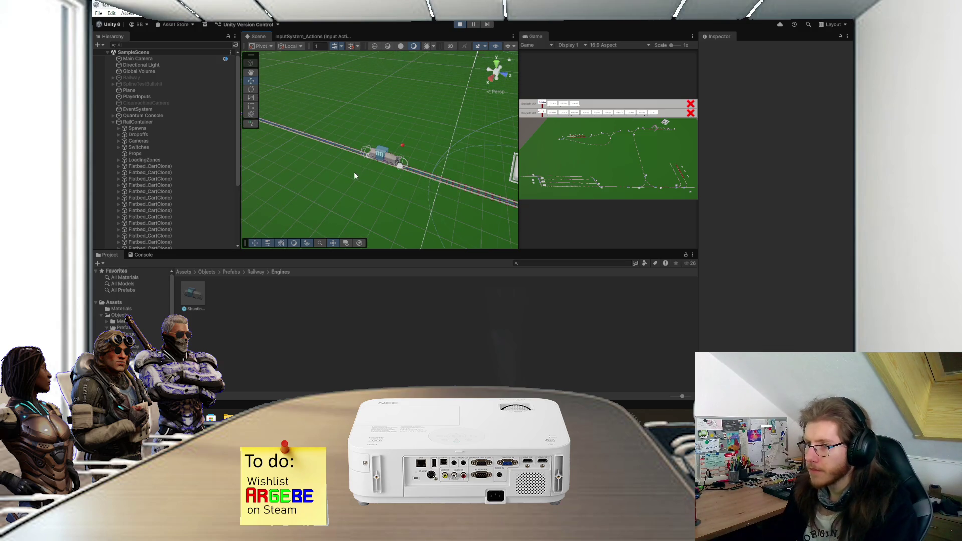
{"action": "scroll", "coordinate": [354, 172], "scroll_direction": "down", "scroll_amount": 3}
{"action": "scroll", "coordinate": [381, 163], "scroll_direction": "down", "scroll_amount": 3}
{"action": "scroll", "coordinate": [377, 168], "scroll_direction": "up", "scroll_amount": 2}
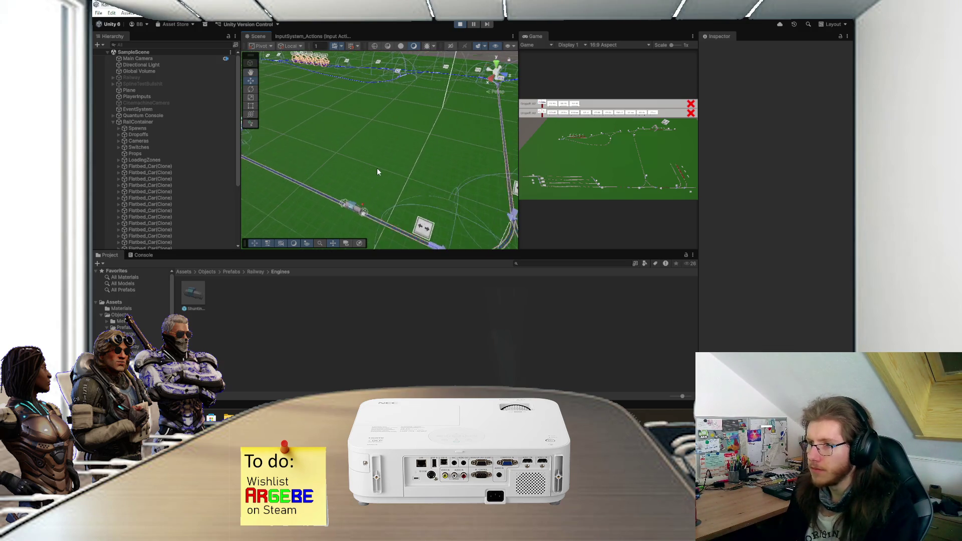
{"action": "scroll", "coordinate": [378, 161], "scroll_direction": "up", "scroll_amount": 3}
{"action": "scroll", "coordinate": [386, 148], "scroll_direction": "up", "scroll_amount": 2}
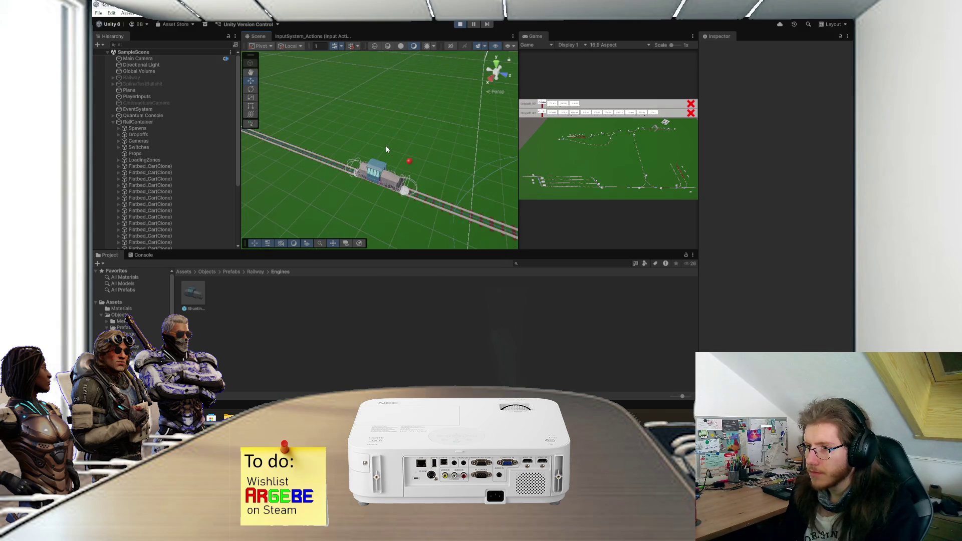
{"action": "scroll", "coordinate": [389, 150], "scroll_direction": "up", "scroll_amount": 3}
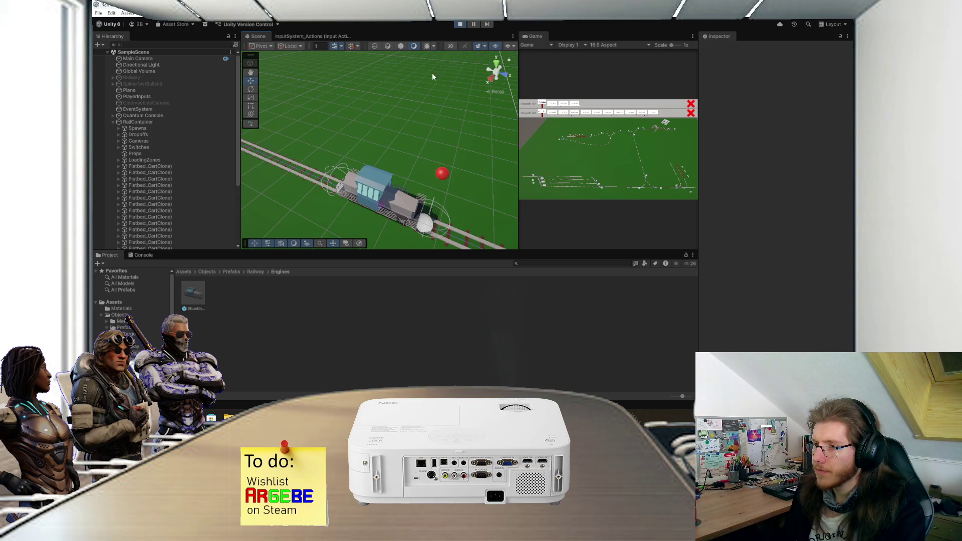
{"action": "scroll", "coordinate": [424, 100], "scroll_direction": "down", "scroll_amount": 5}
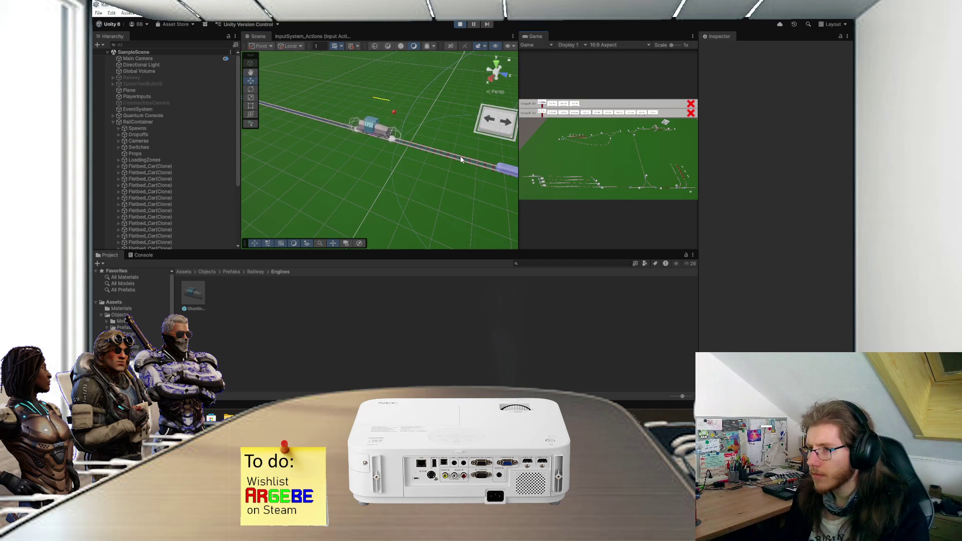
{"action": "scroll", "coordinate": [459, 157], "scroll_direction": "up", "scroll_amount": 3}
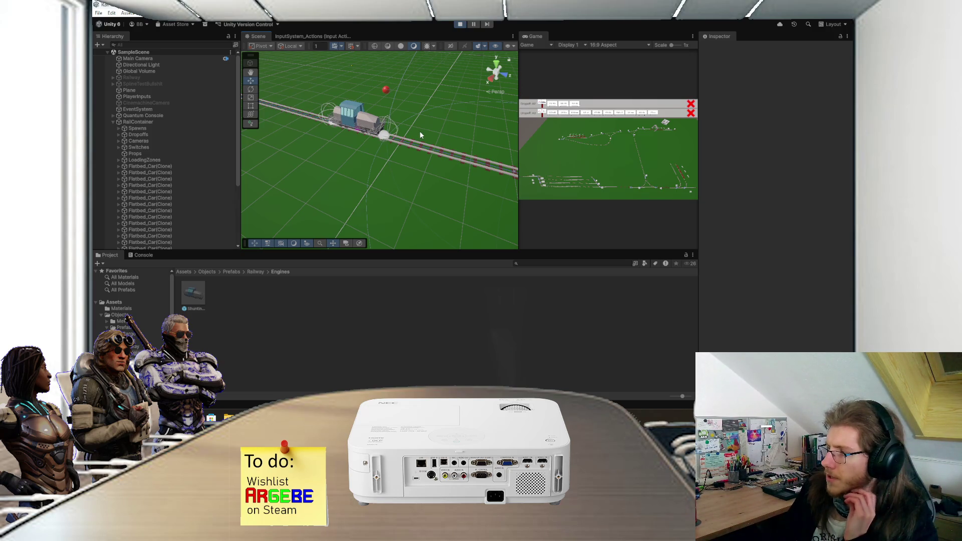
{"action": "scroll", "coordinate": [419, 130], "scroll_direction": "down", "scroll_amount": 3}
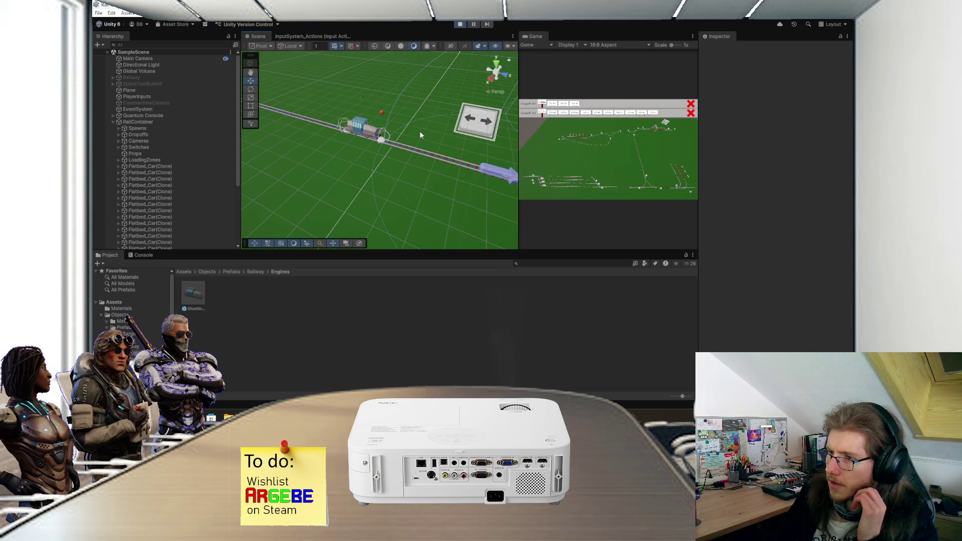
{"action": "scroll", "coordinate": [402, 139], "scroll_direction": "up", "scroll_amount": 3}
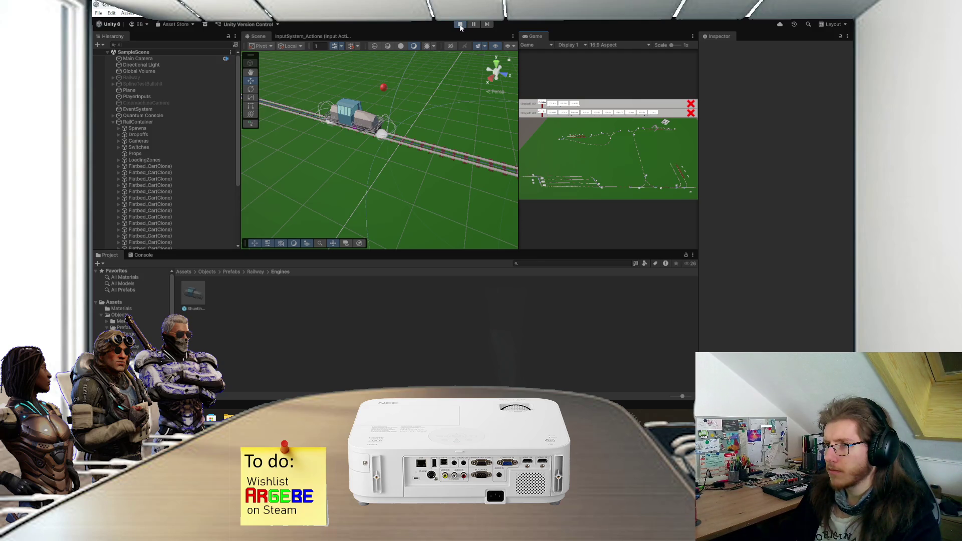
Recheck the extendedPoint calculation in RailcartScript, then bring up the Gizmos.matrix documentation
{"action": "key", "text": "alt+Tab"}
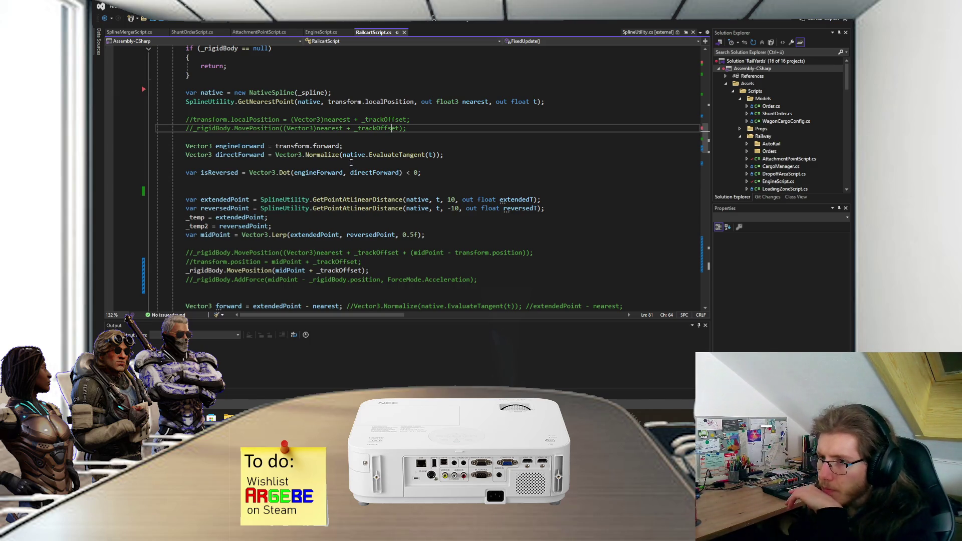
{"action": "scroll", "coordinate": [351, 162], "scroll_direction": "down", "scroll_amount": 1}
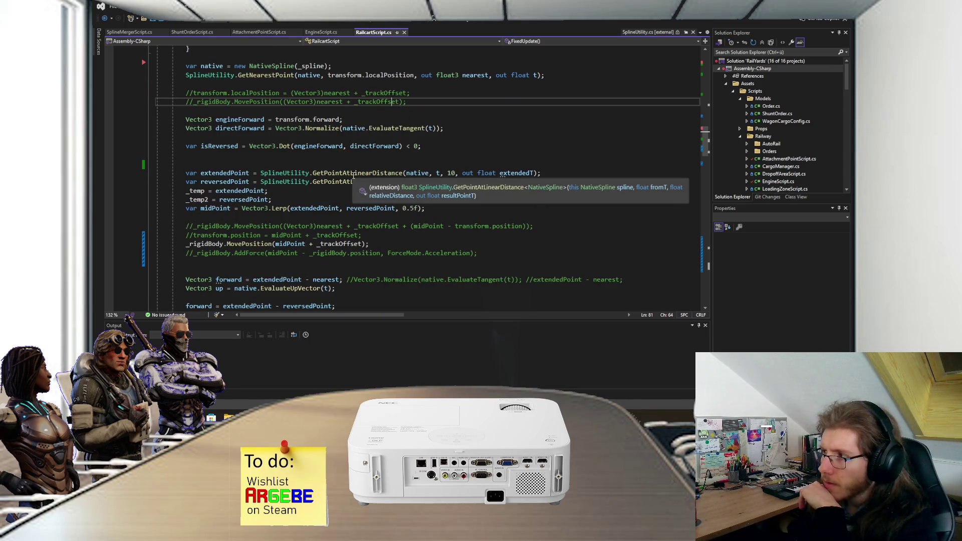
{"action": "left_click", "coordinate": [381, 367]}
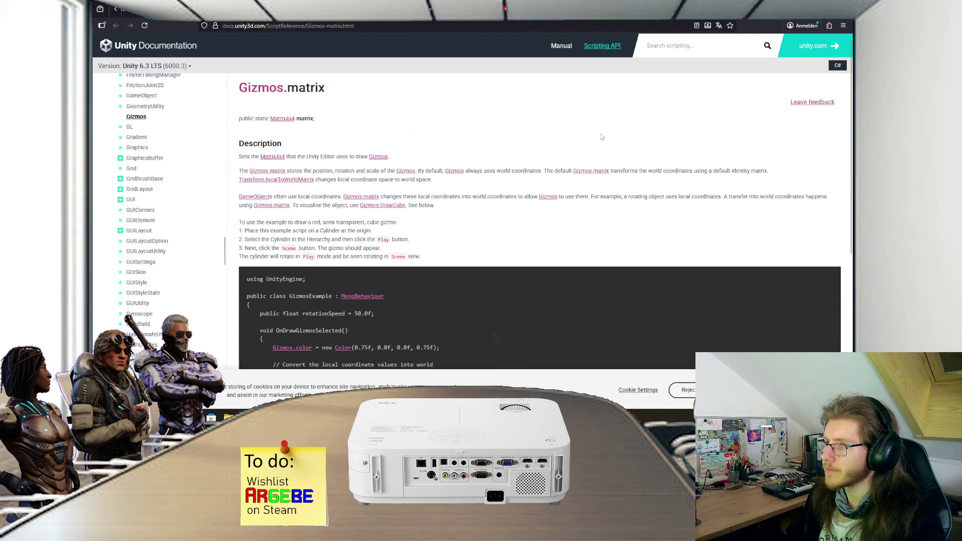
Cycle past the gizmo rotation, rigidbody-spline and SplineMeshUnity tabs to the Unity Manual ExecutionOrder page
{"action": "key", "text": "ctrl+Tab"}
{"action": "key", "text": "ctrl+Tab"}
{"action": "key", "text": "ctrl+Tab"}
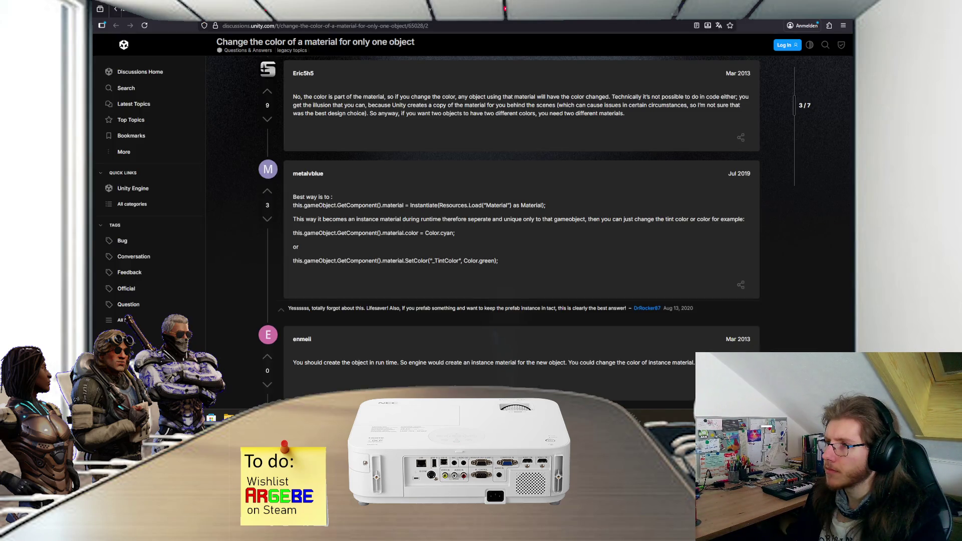
{"action": "left_click", "coordinate": [681, 3]}
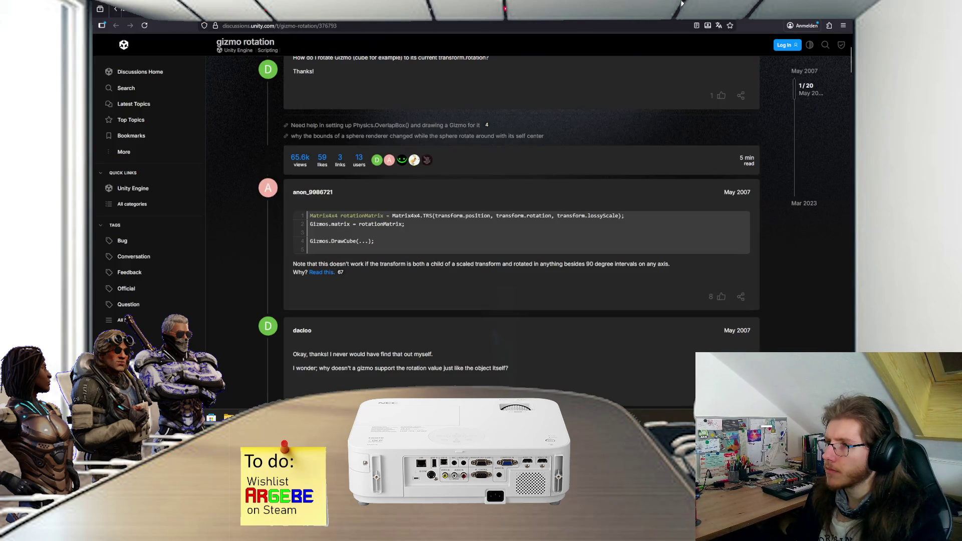
{"action": "key", "text": "ctrl+Tab"}
{"action": "key", "text": "ctrl+Tab"}
{"action": "key", "text": "ctrl+Tab"}
{"action": "key", "text": "ctrl+Tab"}
{"action": "key", "text": "ctrl+Tab"}
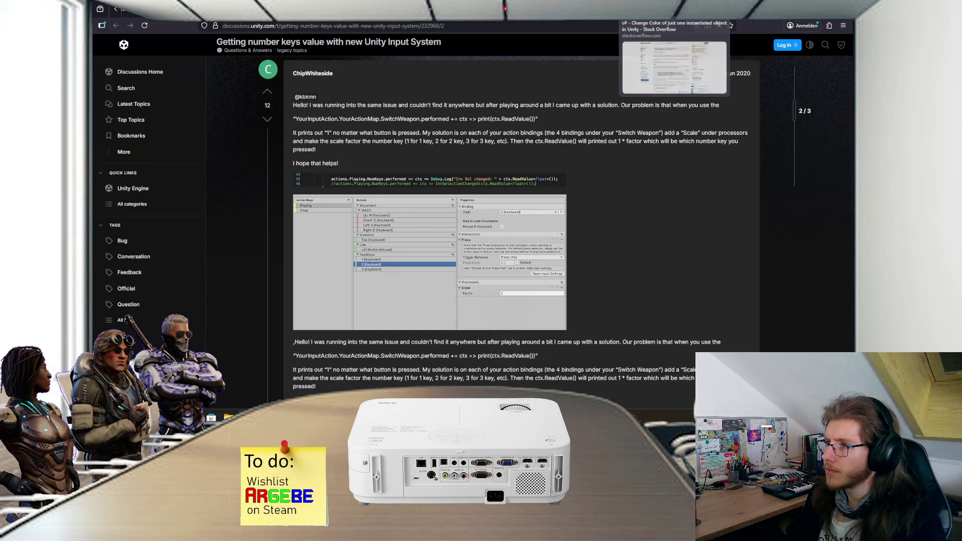
{"action": "key", "text": "ctrl+Tab"}
{"action": "key", "text": "ctrl+Tab"}
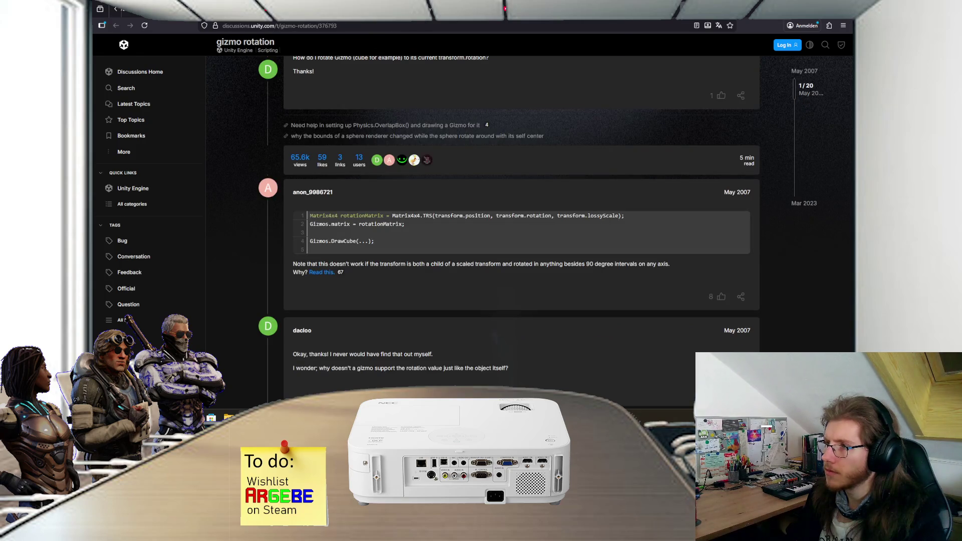
{"action": "key", "text": "ctrl+Tab"}
{"action": "key", "text": "ctrl+Tab"}
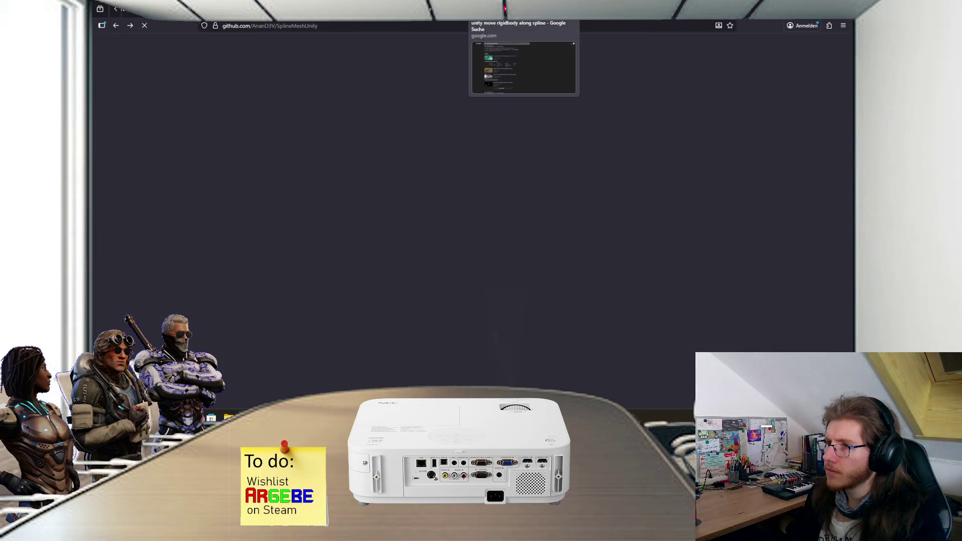
{"action": "key", "text": "ctrl+Tab"}
{"action": "key", "text": "ctrl+Tab"}
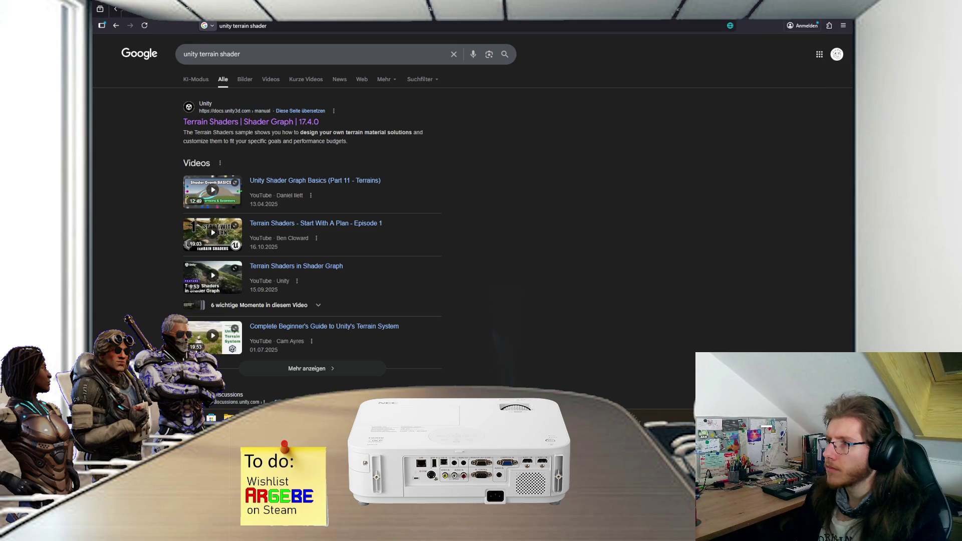
{"action": "key", "text": "ctrl+Tab"}
{"action": "key", "text": "ctrl+Tab"}
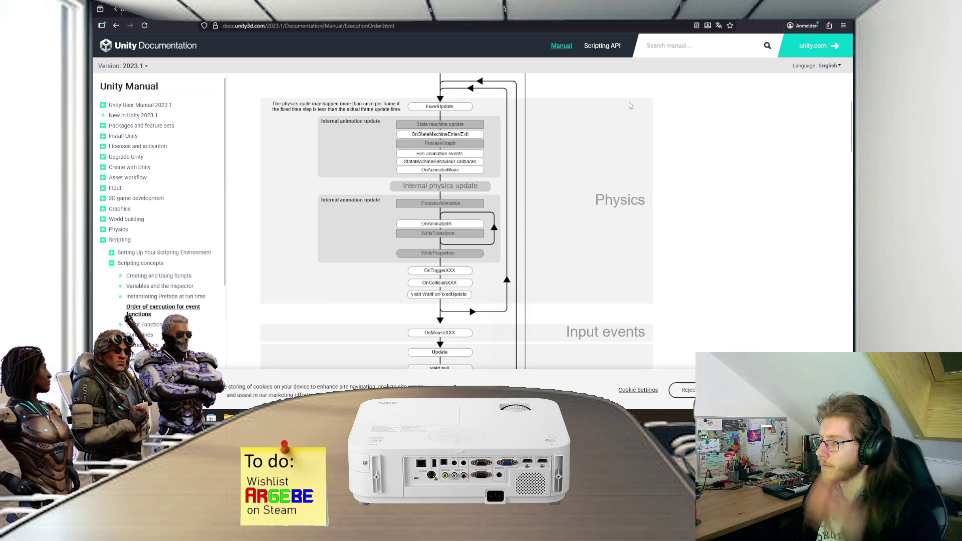
Scroll through the execution order flowchart from Physics to Pausing, then return to the Paint.NET sketch
{"action": "scroll", "coordinate": [627, 105], "scroll_direction": "up", "scroll_amount": 1}
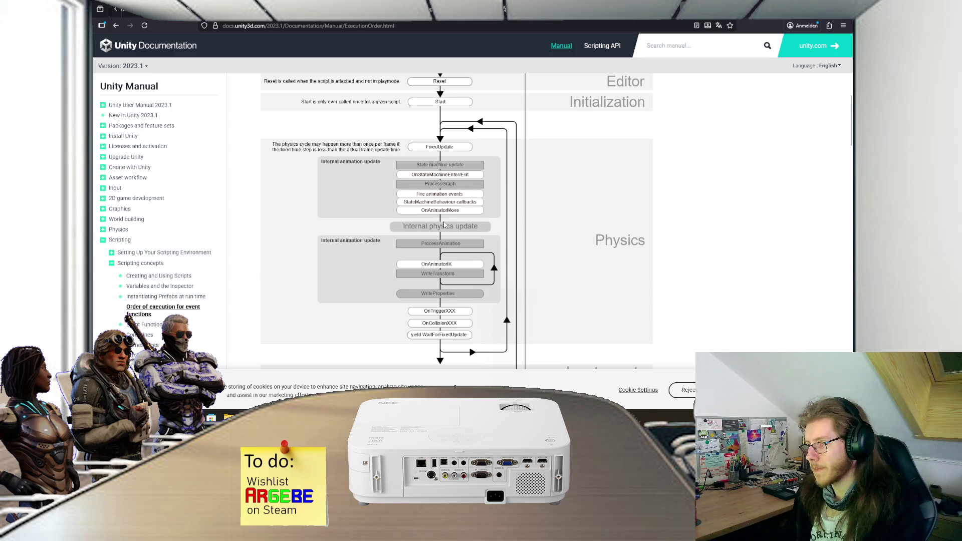
{"action": "scroll", "coordinate": [444, 225], "scroll_direction": "down", "scroll_amount": 2}
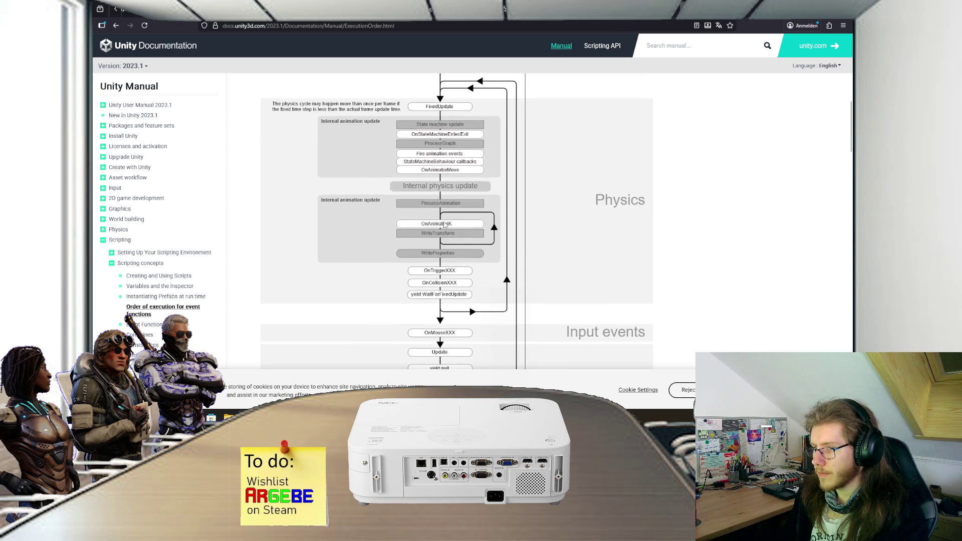
{"action": "scroll", "coordinate": [429, 197], "scroll_direction": "down", "scroll_amount": 1}
{"action": "scroll", "coordinate": [430, 197], "scroll_direction": "down", "scroll_amount": 7}
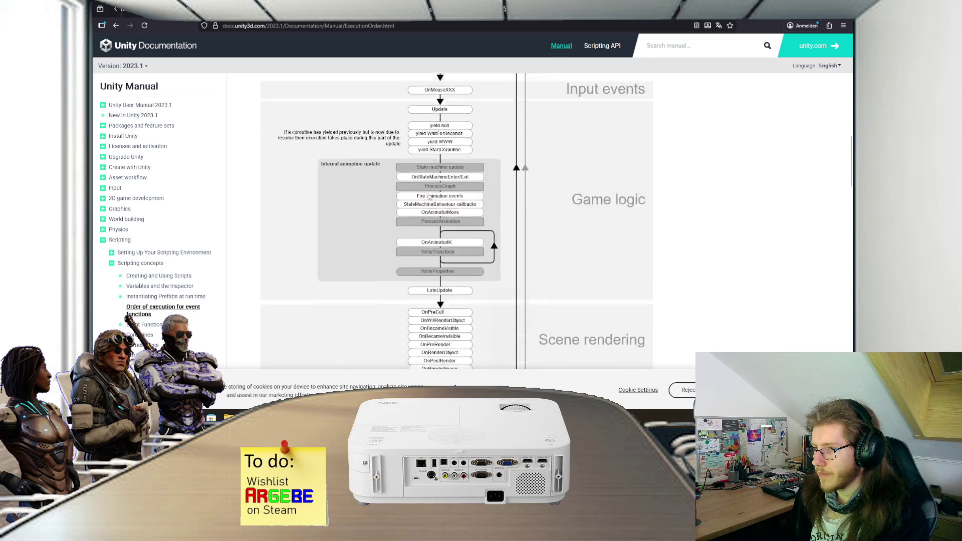
{"action": "scroll", "coordinate": [436, 263], "scroll_direction": "up", "scroll_amount": 4}
{"action": "scroll", "coordinate": [436, 263], "scroll_direction": "down", "scroll_amount": 2}
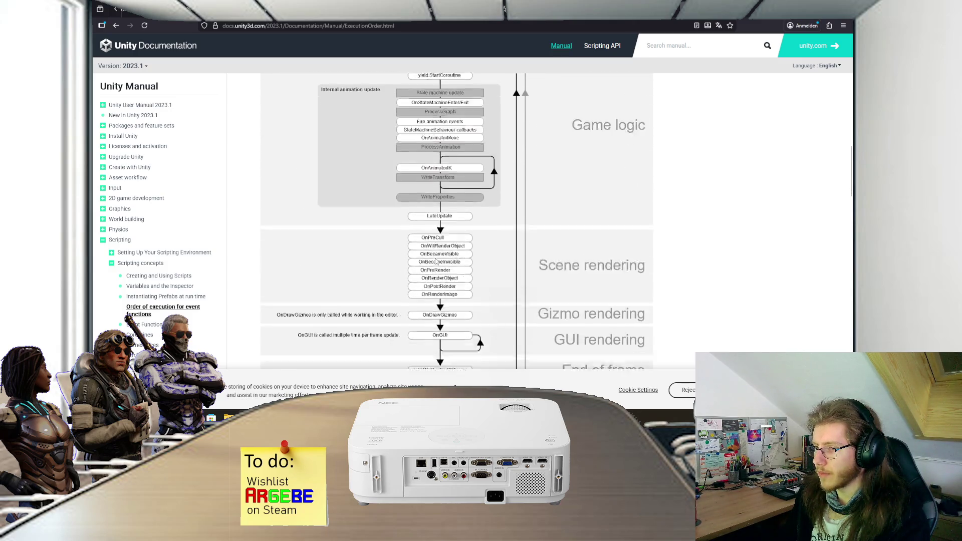
{"action": "scroll", "coordinate": [461, 248], "scroll_direction": "up", "scroll_amount": 1}
{"action": "scroll", "coordinate": [461, 247], "scroll_direction": "up", "scroll_amount": 10}
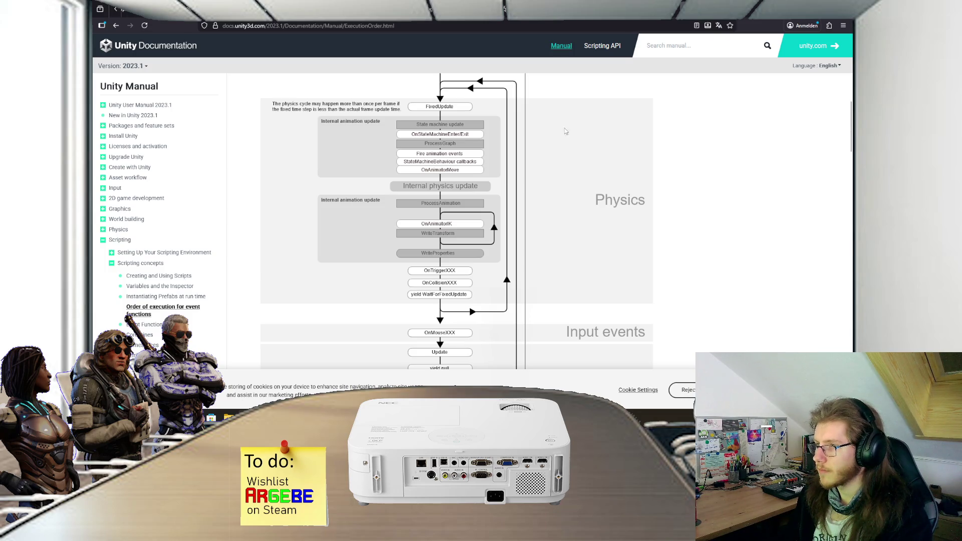
{"action": "scroll", "coordinate": [564, 210], "scroll_direction": "down", "scroll_amount": 5}
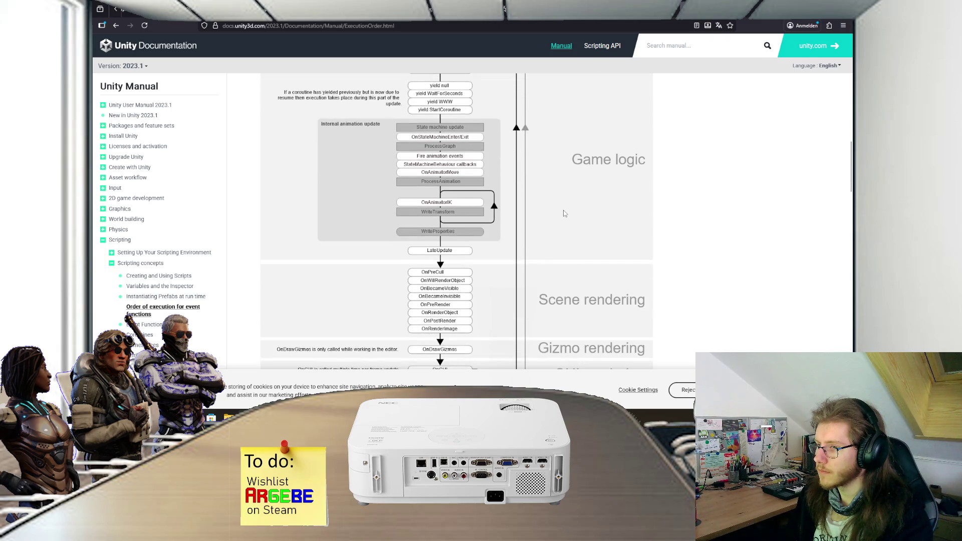
{"action": "scroll", "coordinate": [563, 210], "scroll_direction": "down", "scroll_amount": 2}
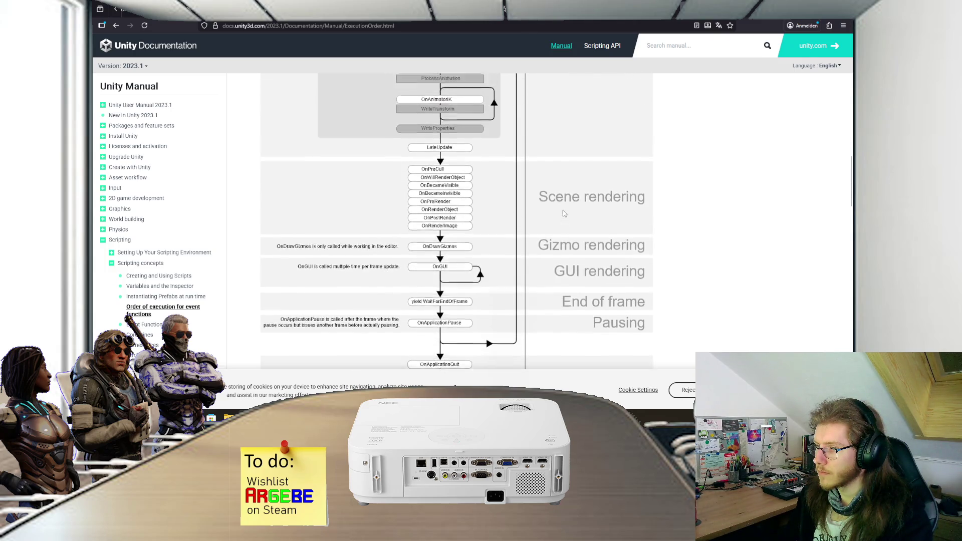
{"action": "scroll", "coordinate": [563, 210], "scroll_direction": "up", "scroll_amount": 4}
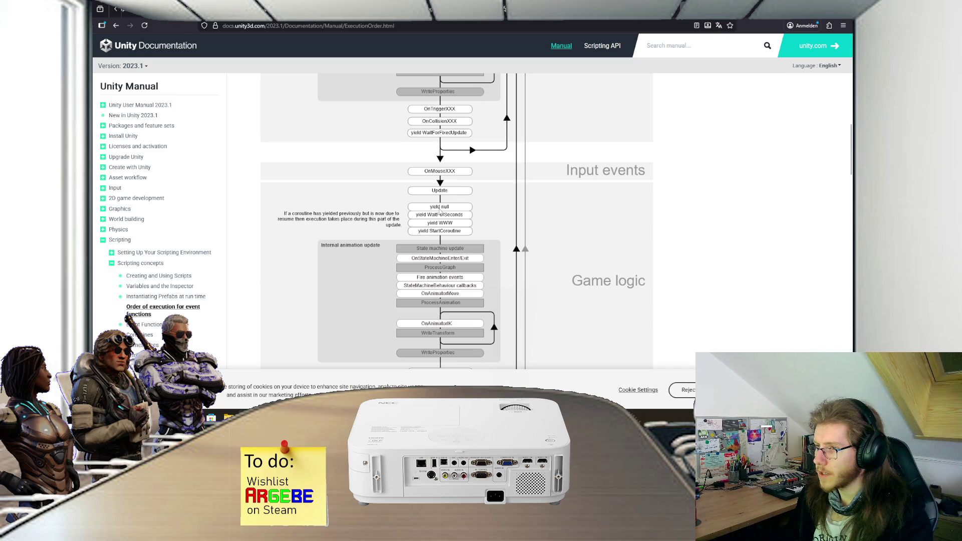
{"action": "scroll", "coordinate": [466, 217], "scroll_direction": "up", "scroll_amount": 4}
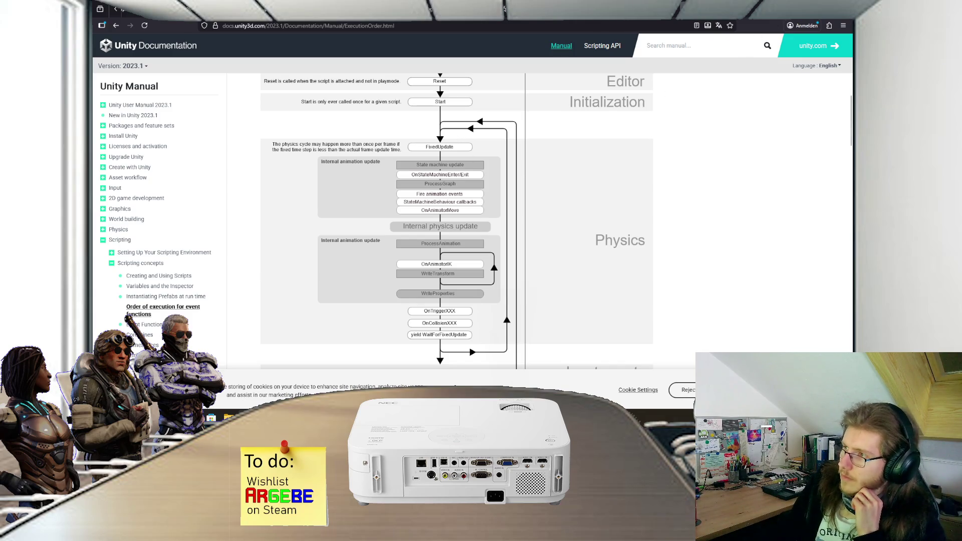
{"action": "key", "text": "alt+Tab"}
{"action": "key", "text": "alt+Tab"}
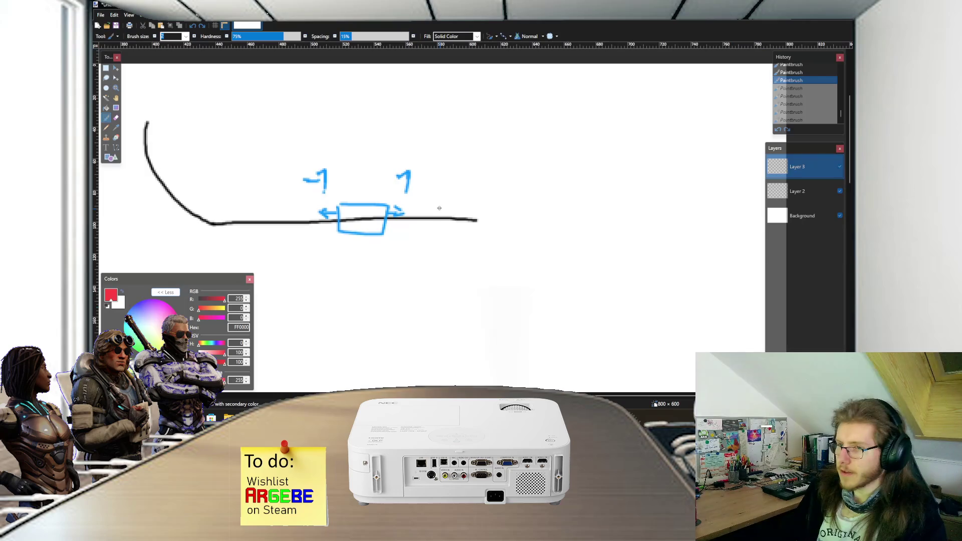
Draw a long black rail across the canvas on Layer 2
{"action": "scroll", "coordinate": [441, 209], "scroll_direction": "down", "scroll_amount": 1}
{"action": "scroll", "coordinate": [428, 214], "scroll_direction": "down", "scroll_amount": 3}
{"action": "key", "text": "alt+Page_Down"}
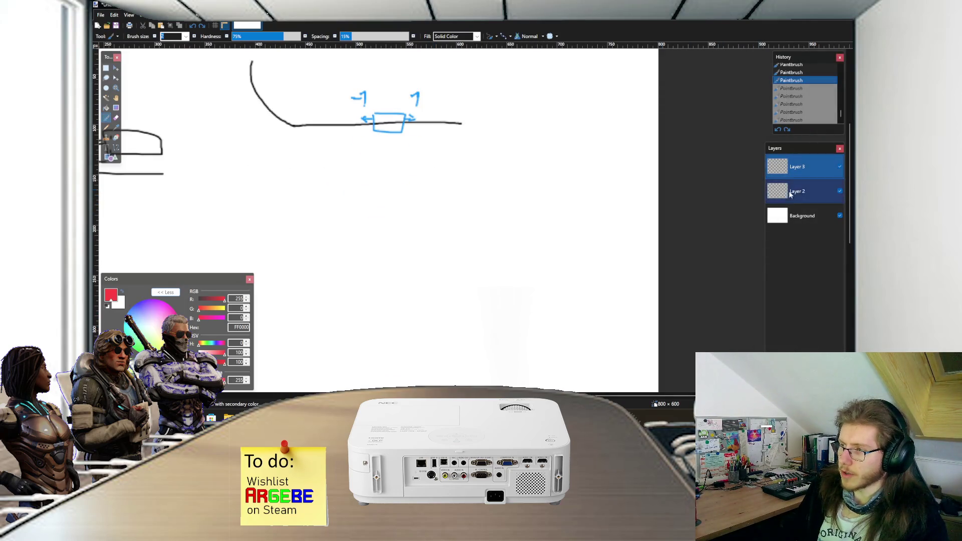
{"action": "left_click", "coordinate": [107, 305]}
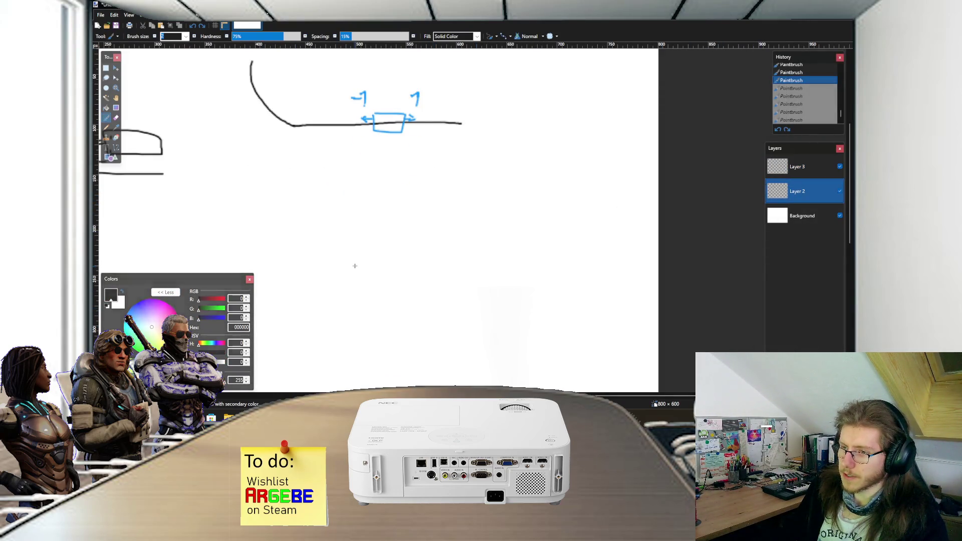
{"action": "scroll", "coordinate": [357, 265], "scroll_direction": "up", "scroll_amount": 1}
{"action": "left_click_drag", "start_coordinate": [315, 262], "coordinate": [591, 268]}
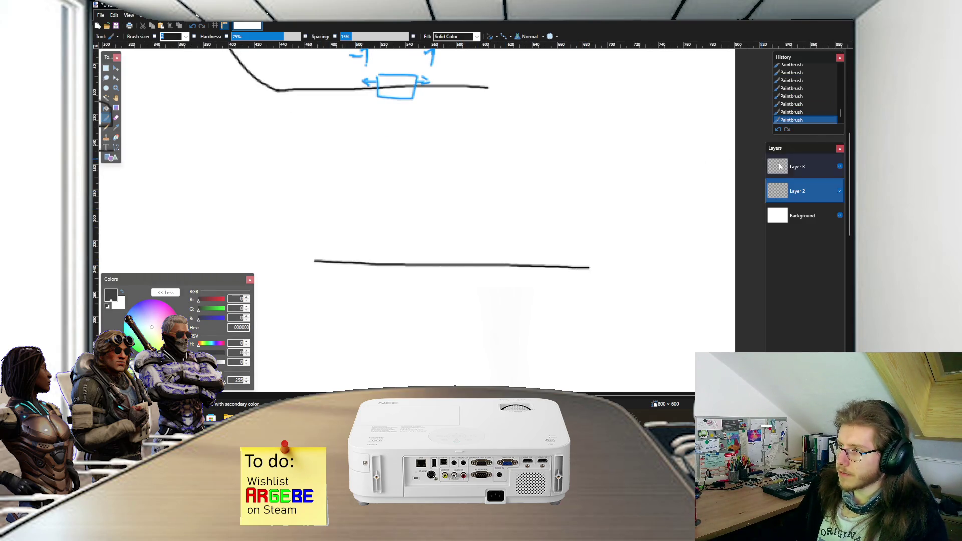
On Layer 3, sketch a two-wheeled cart body above the rail
{"action": "left_click", "coordinate": [780, 167]}
{"action": "scroll", "coordinate": [393, 266], "scroll_direction": "up", "scroll_amount": 1}
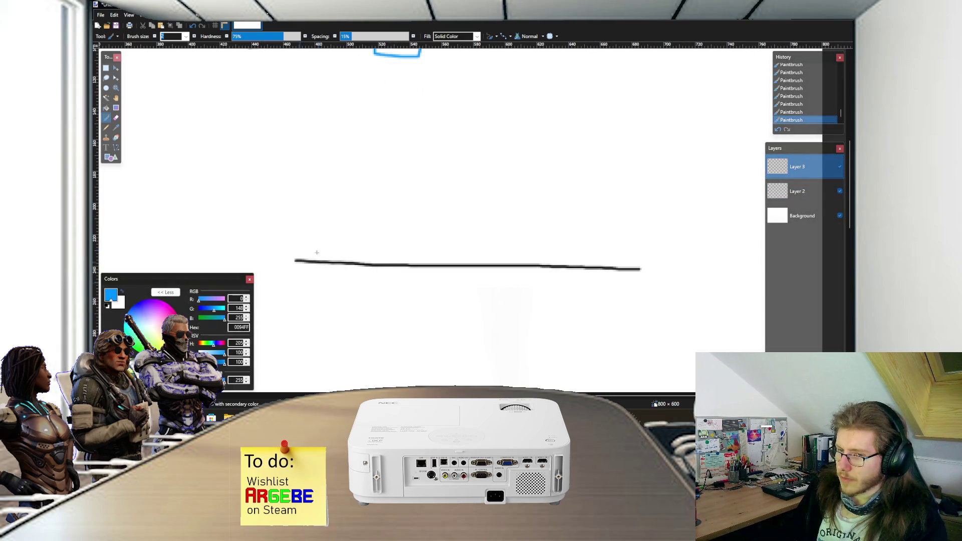
{"action": "left_click_drag", "start_coordinate": [348, 236], "coordinate": [341, 240]}
{"action": "mouse_move", "coordinate": [400, 237]}
{"action": "left_mouse_down"}
{"action": "mouse_move", "coordinate": [408, 259]}
{"action": "mouse_move", "coordinate": [410, 239]}
{"action": "left_mouse_up"}
{"action": "mouse_move", "coordinate": [333, 229]}
{"action": "left_mouse_down"}
{"action": "mouse_move", "coordinate": [435, 236]}
{"action": "mouse_move", "coordinate": [387, 195]}
{"action": "mouse_move", "coordinate": [330, 215]}
{"action": "mouse_move", "coordinate": [331, 228]}
{"action": "left_mouse_up"}
{"action": "scroll", "coordinate": [386, 178], "scroll_direction": "up", "scroll_amount": 1}
{"action": "scroll", "coordinate": [387, 179], "scroll_direction": "up", "scroll_amount": 1}
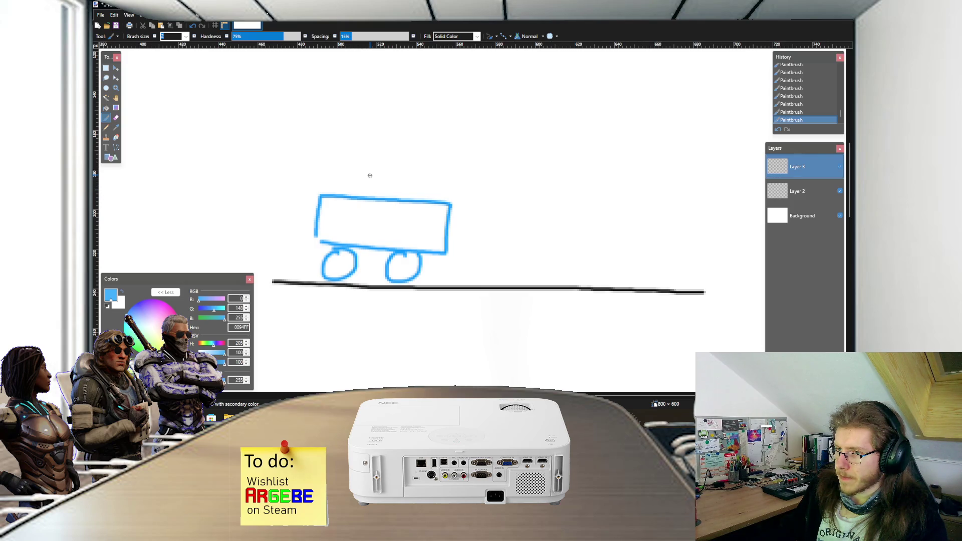
{"action": "scroll", "coordinate": [370, 175], "scroll_direction": "down", "scroll_amount": 1}
{"action": "scroll", "coordinate": [370, 175], "scroll_direction": "up", "scroll_amount": 1}
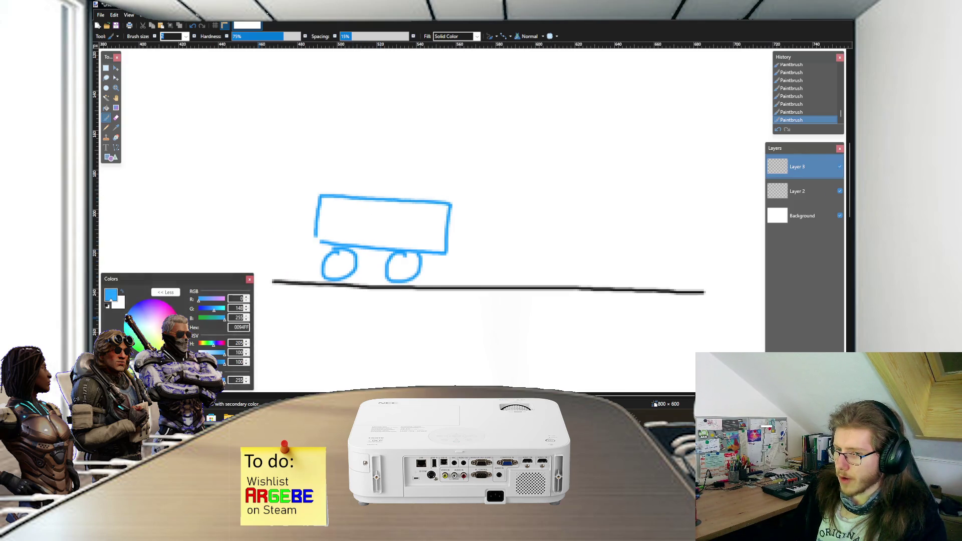
Paint green tick marks along the rail and a deep blue rightward arrow above the cart
{"action": "left_click", "coordinate": [159, 351]}
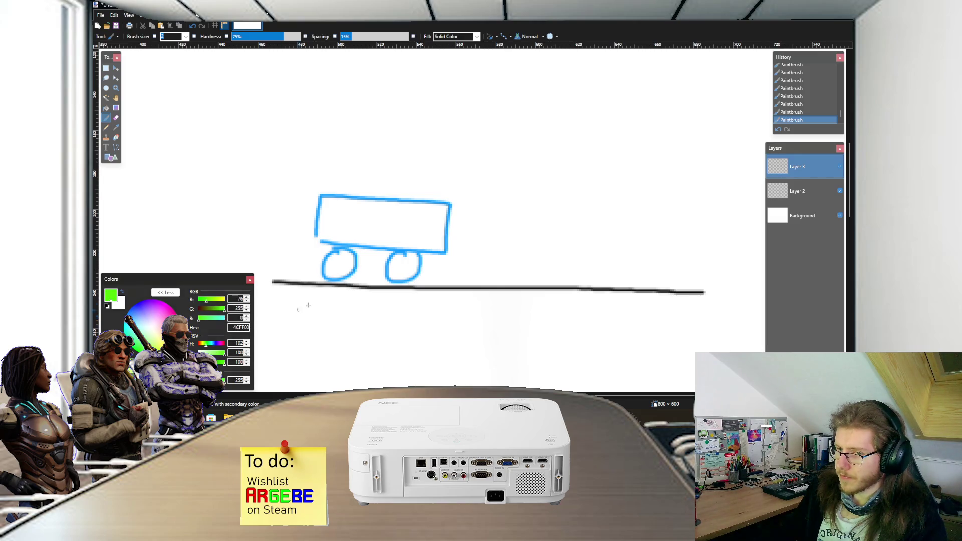
{"action": "mouse_move", "coordinate": [301, 283]}
{"action": "left_mouse_down"}
{"action": "mouse_move", "coordinate": [302, 294]}
{"action": "mouse_move", "coordinate": [348, 299]}
{"action": "mouse_move", "coordinate": [655, 300]}
{"action": "left_mouse_up"}
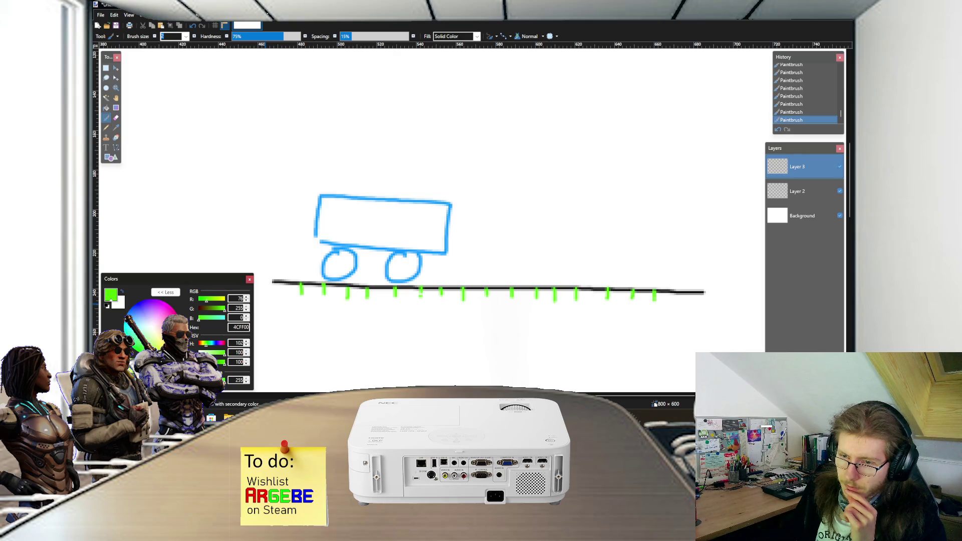
{"action": "key", "text": "d"}
{"action": "left_click", "coordinate": [134, 305]}
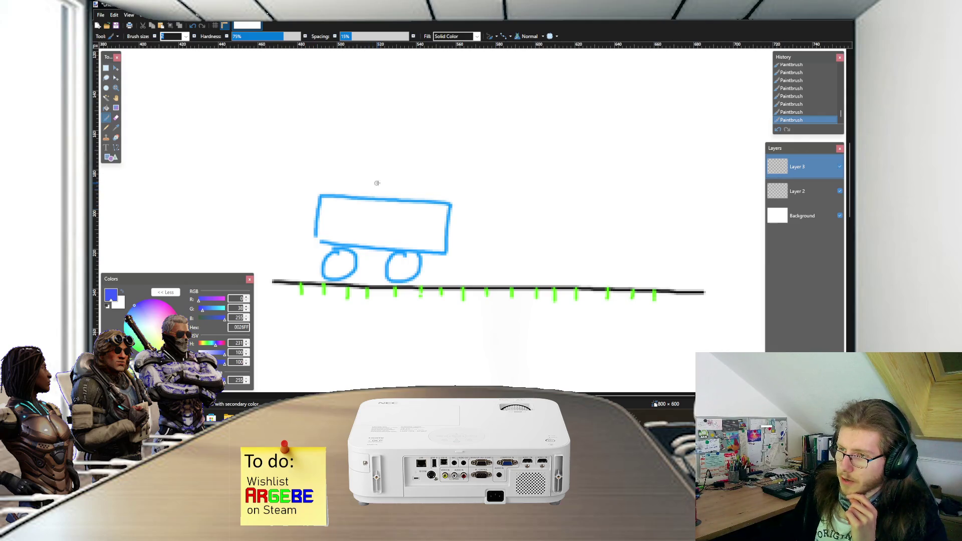
{"action": "mouse_move", "coordinate": [375, 178]}
{"action": "left_mouse_down"}
{"action": "mouse_move", "coordinate": [460, 177]}
{"action": "mouse_move", "coordinate": [467, 191]}
{"action": "left_mouse_up"}
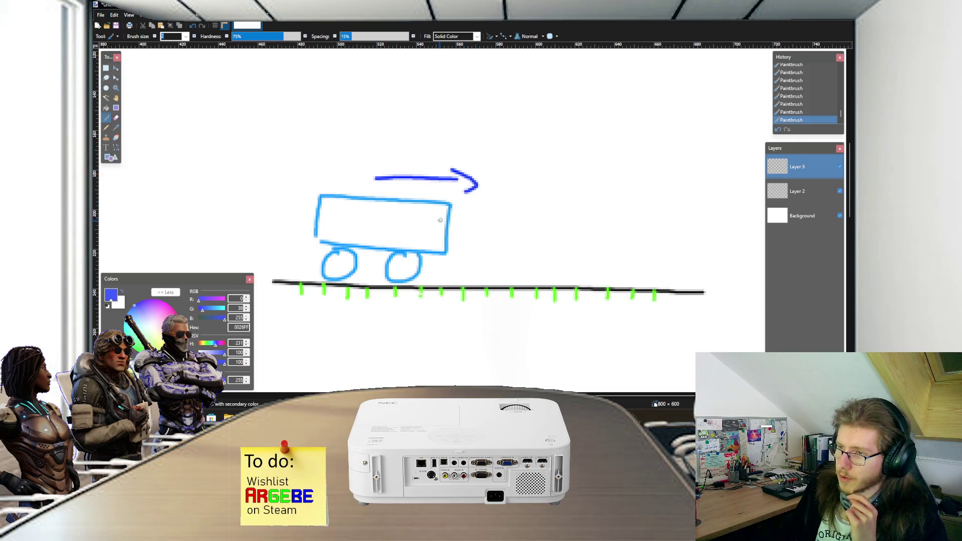
Select the cart and arrow, slide them right and back along the rail, then cut them out
{"action": "key", "text": "s"}
{"action": "mouse_move", "coordinate": [296, 143]}
{"action": "left_mouse_down"}
{"action": "mouse_move", "coordinate": [468, 269]}
{"action": "mouse_move", "coordinate": [502, 282]}
{"action": "left_mouse_up"}
{"action": "key", "text": "ctrl+d"}
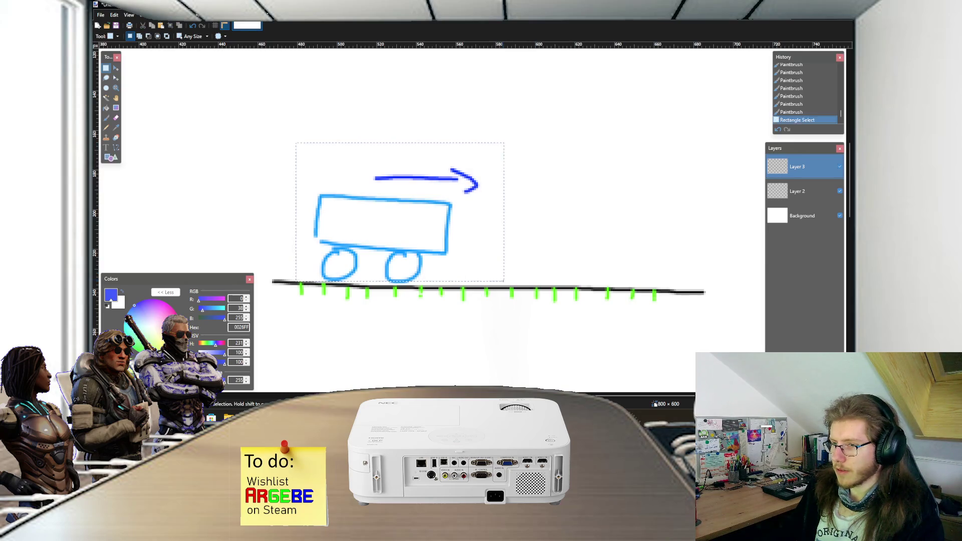
{"action": "key", "text": "m"}
{"action": "left_click_drag", "start_coordinate": [434, 255], "coordinate": [434, 254]}
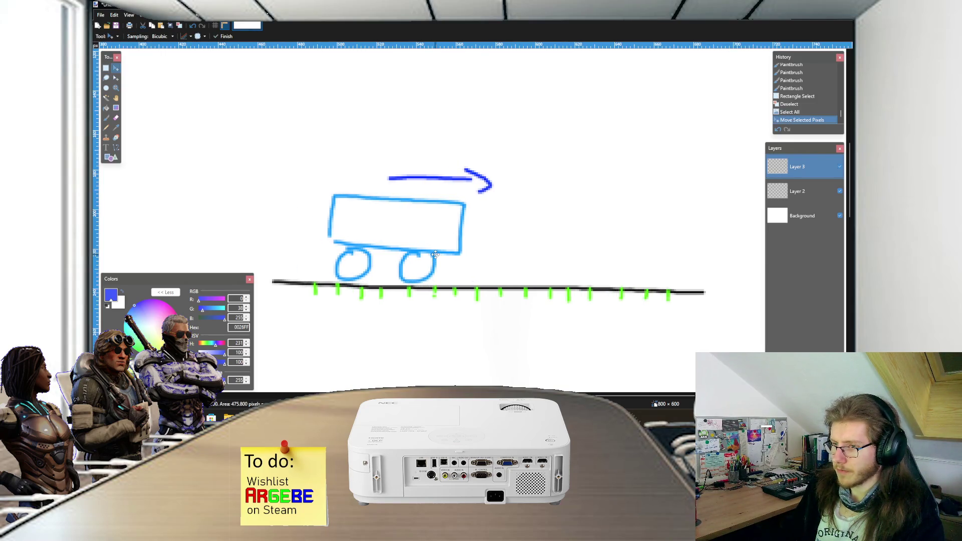
{"action": "key", "text": "ctrl+z"}
{"action": "key", "text": "s"}
{"action": "mouse_move", "coordinate": [304, 151]}
{"action": "left_mouse_down"}
{"action": "mouse_move", "coordinate": [424, 258]}
{"action": "mouse_move", "coordinate": [482, 283]}
{"action": "left_mouse_up"}
{"action": "key", "text": "m"}
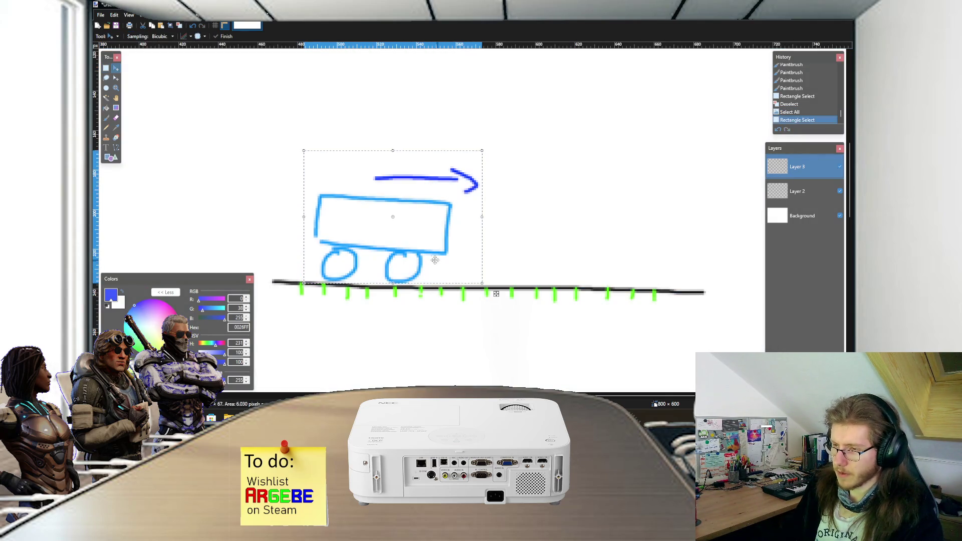
{"action": "left_click_drag", "start_coordinate": [427, 257], "coordinate": [473, 259]}
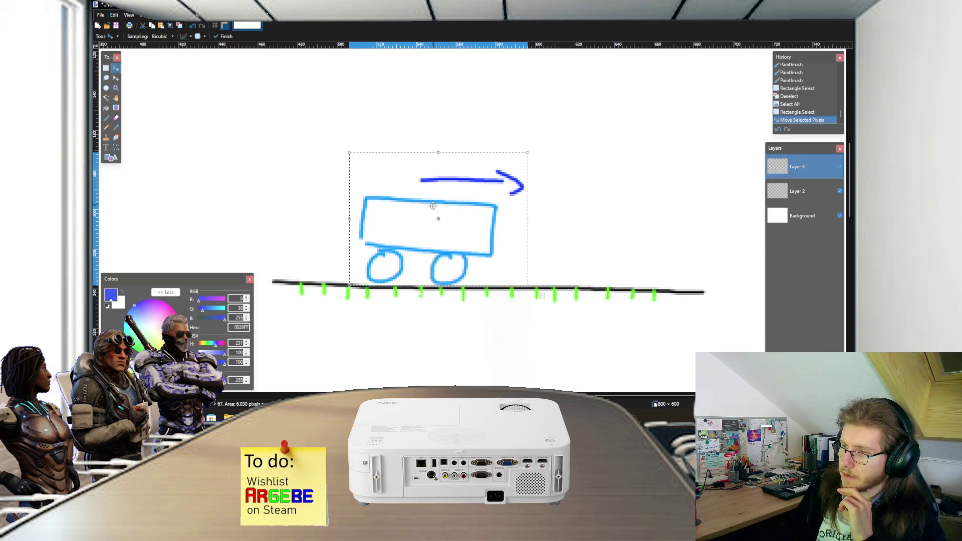
{"action": "mouse_move", "coordinate": [469, 252]}
{"action": "left_mouse_down"}
{"action": "mouse_move", "coordinate": [421, 251]}
{"action": "mouse_move", "coordinate": [433, 248]}
{"action": "left_mouse_up"}
{"action": "key", "text": "ctrl+x"}
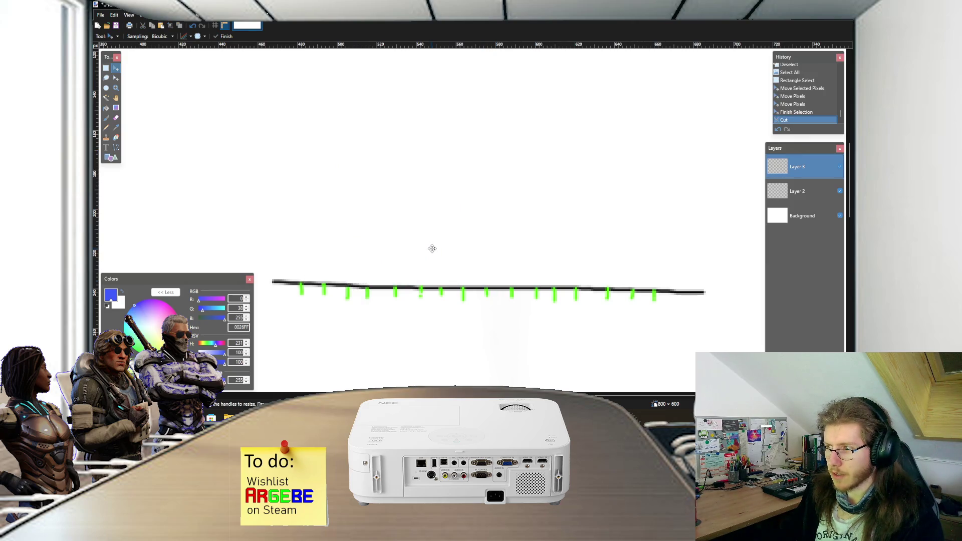
Paste the cart and arrow onto a new Layer 4 and position them on the rail
{"action": "key", "text": "ctrl+shift+n"}
{"action": "key", "text": "ctrl+v"}
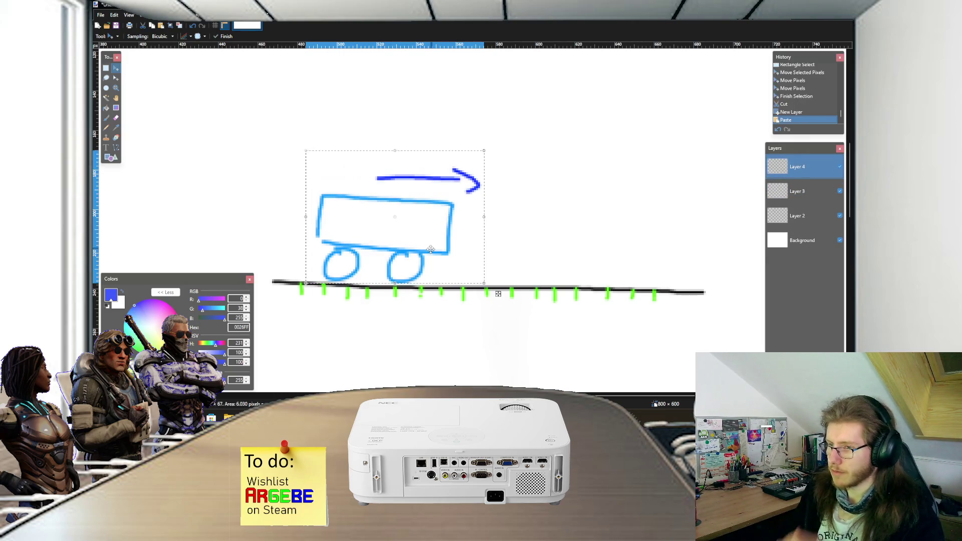
{"action": "left_click_drag", "start_coordinate": [436, 244], "coordinate": [435, 245]}
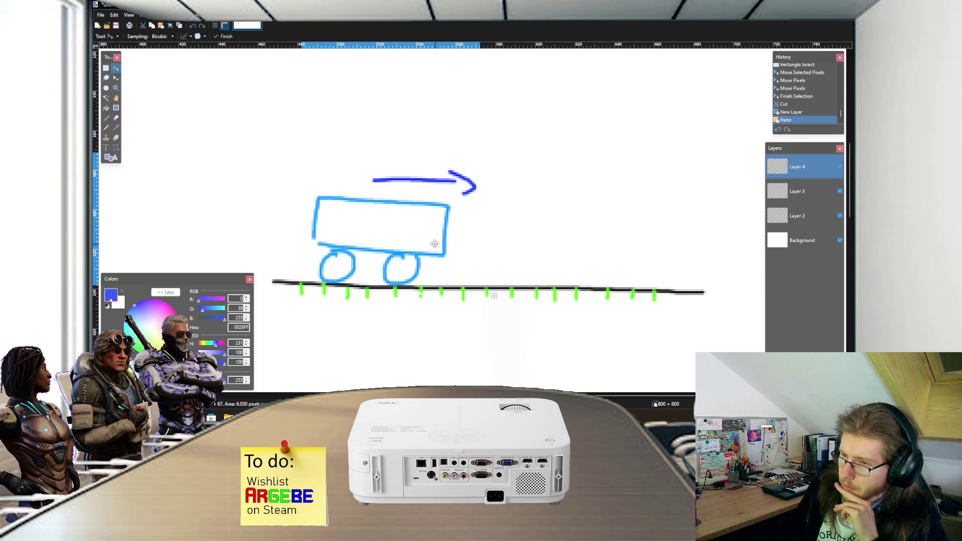
{"action": "left_click_drag", "start_coordinate": [435, 244], "coordinate": [448, 253]}
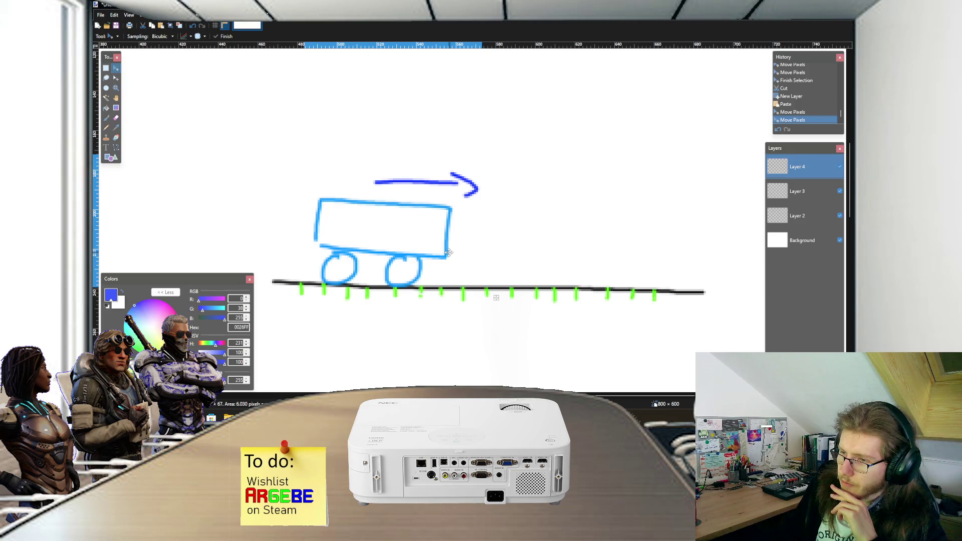
{"action": "left_click_drag", "start_coordinate": [447, 252], "coordinate": [441, 252]}
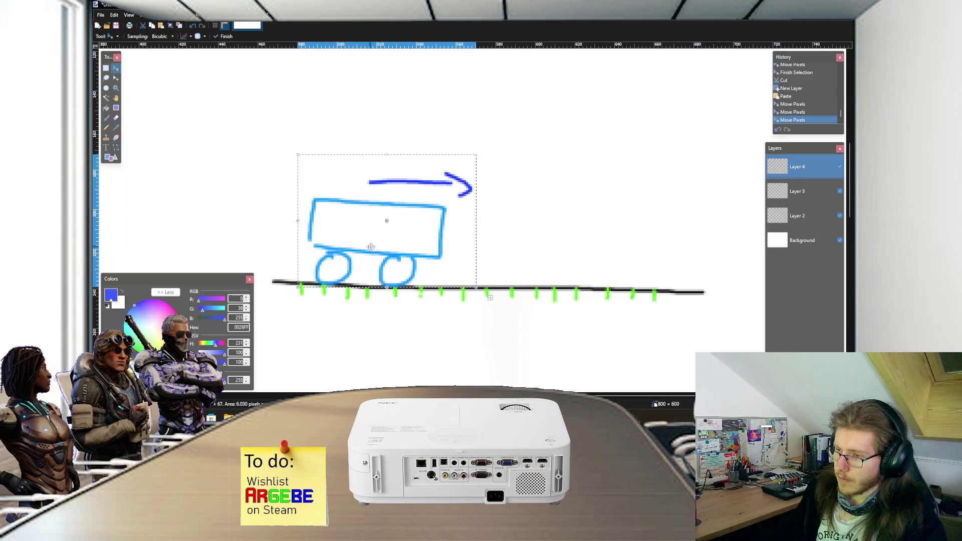
{"action": "left_click_drag", "start_coordinate": [373, 247], "coordinate": [416, 248]}
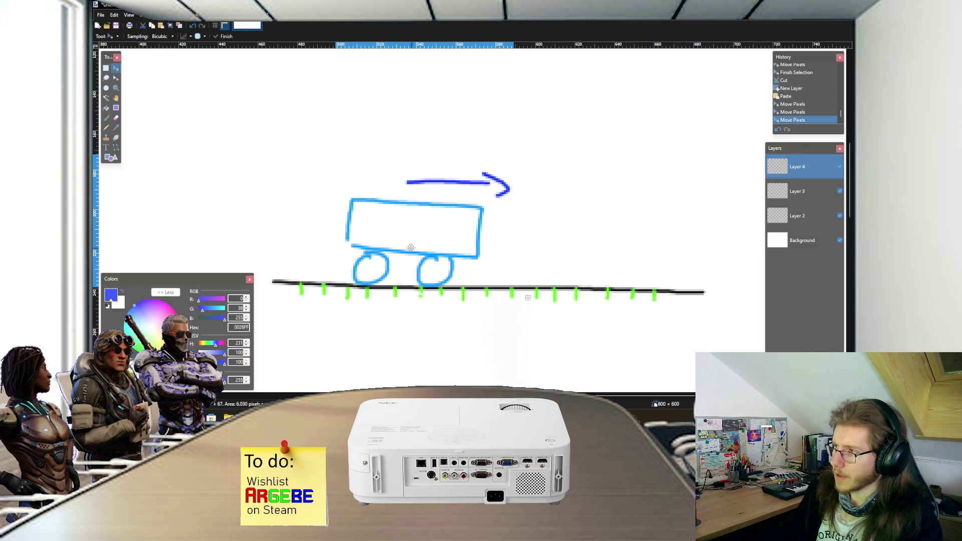
{"action": "left_click_drag", "start_coordinate": [416, 247], "coordinate": [416, 248]}
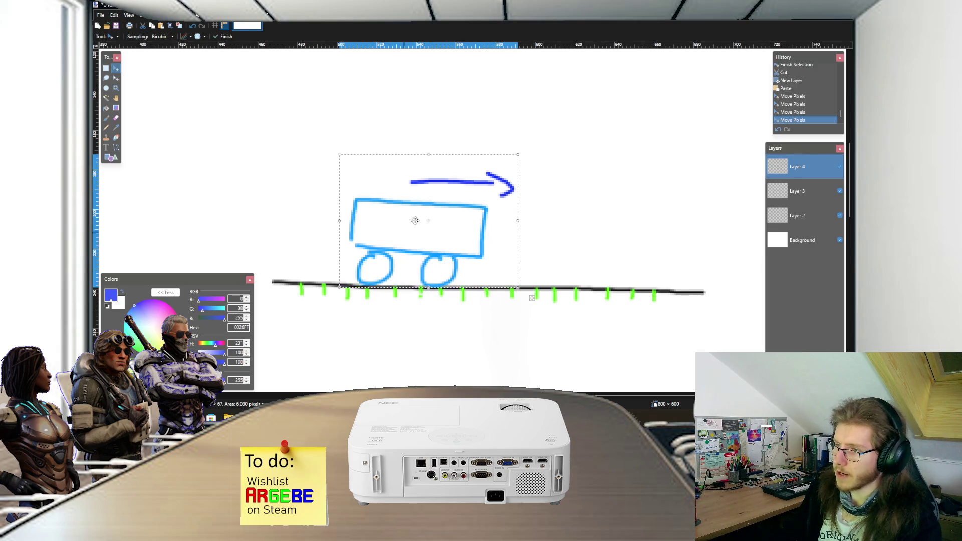
{"action": "left_click_drag", "start_coordinate": [453, 233], "coordinate": [444, 235]}
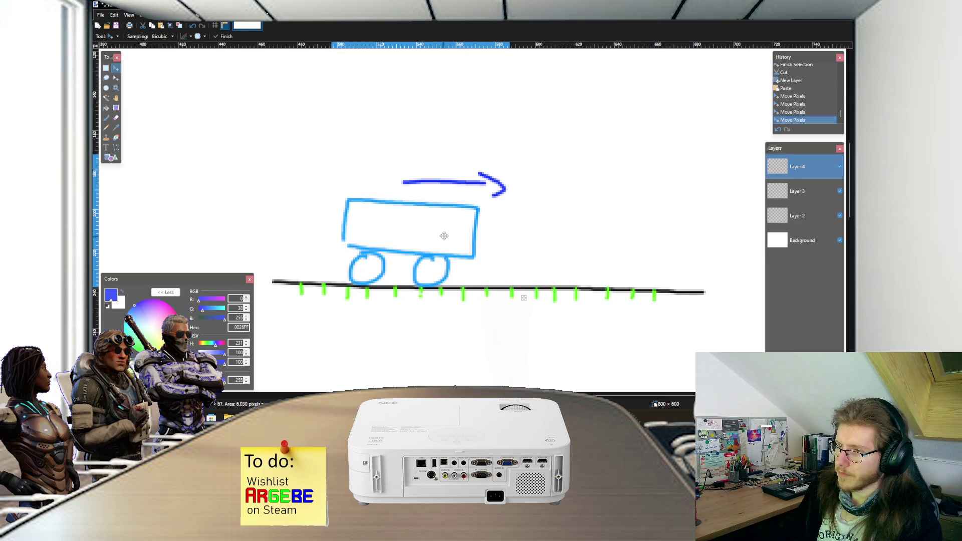
{"action": "left_click_drag", "start_coordinate": [444, 236], "coordinate": [444, 236]}
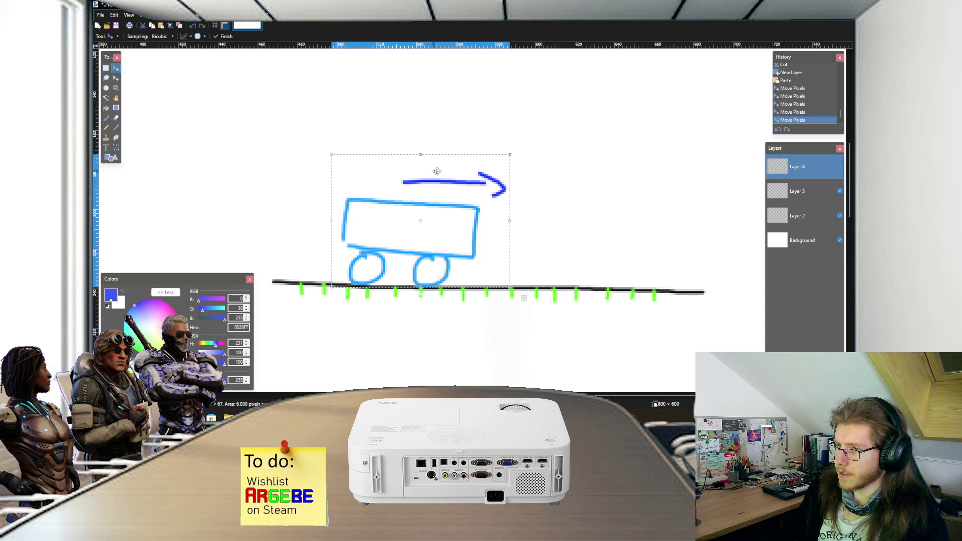
Draw a rectangular selection around the long arrow above the cart
{"action": "key", "text": "s"}
{"action": "mouse_move", "coordinate": [397, 167]}
{"action": "left_mouse_down"}
{"action": "mouse_move", "coordinate": [520, 200]}
{"action": "mouse_move", "coordinate": [395, 155]}
{"action": "left_mouse_up"}
{"action": "left_click", "coordinate": [521, 198]}
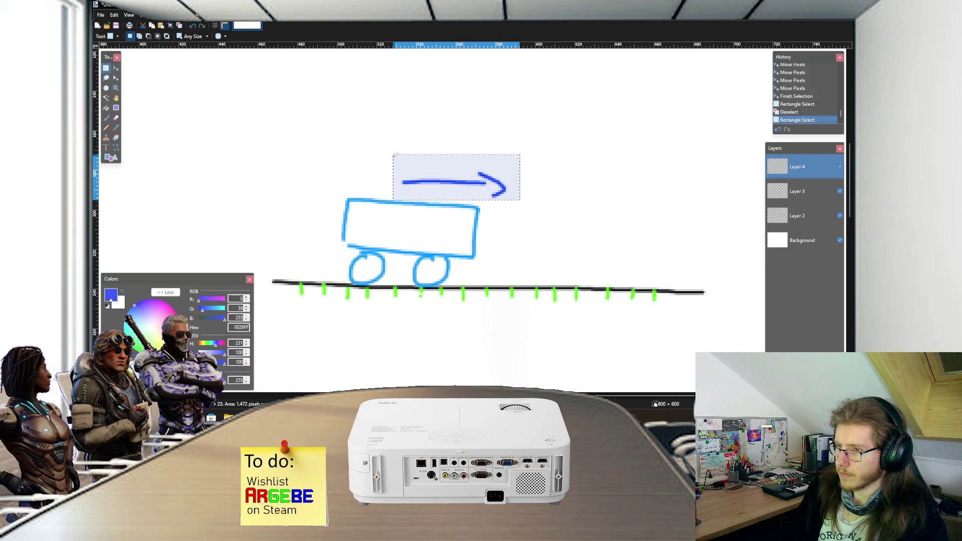
Delete the long arrow and paint a short arrow above the cart
{"action": "key", "text": "Delete"}
{"action": "key", "text": "b"}
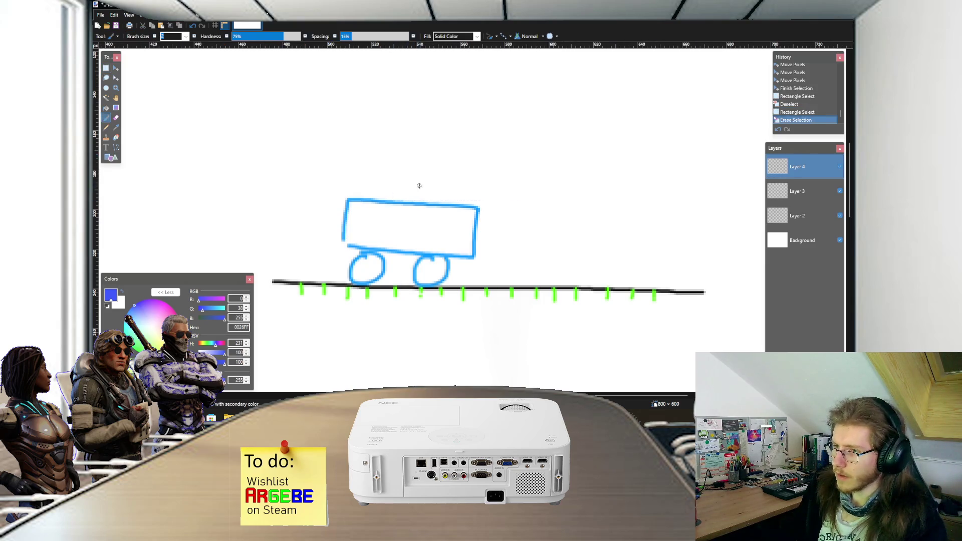
{"action": "scroll", "coordinate": [416, 170], "scroll_direction": "up", "scroll_amount": 1}
{"action": "mouse_move", "coordinate": [412, 185]}
{"action": "left_mouse_down"}
{"action": "mouse_move", "coordinate": [432, 186]}
{"action": "mouse_move", "coordinate": [426, 196]}
{"action": "left_mouse_up"}
Shift the selected cart and short arrow slightly left along the rail, then minimize Paint.NET
{"action": "key", "text": "s"}
{"action": "mouse_move", "coordinate": [341, 191]}
{"action": "left_mouse_down"}
{"action": "mouse_move", "coordinate": [307, 163]}
{"action": "mouse_move", "coordinate": [521, 310]}
{"action": "left_mouse_up"}
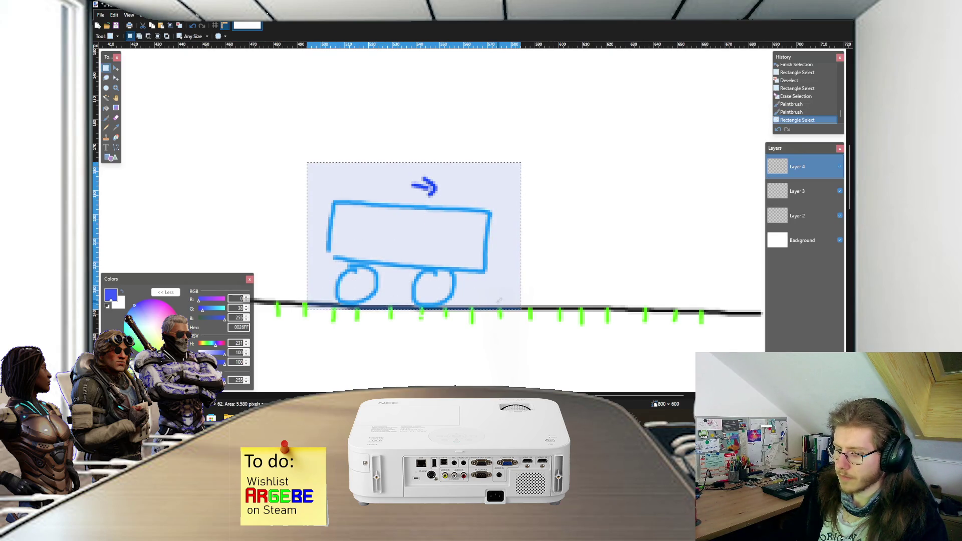
{"action": "key", "text": "m"}
{"action": "left_click_drag", "start_coordinate": [466, 287], "coordinate": [478, 287]}
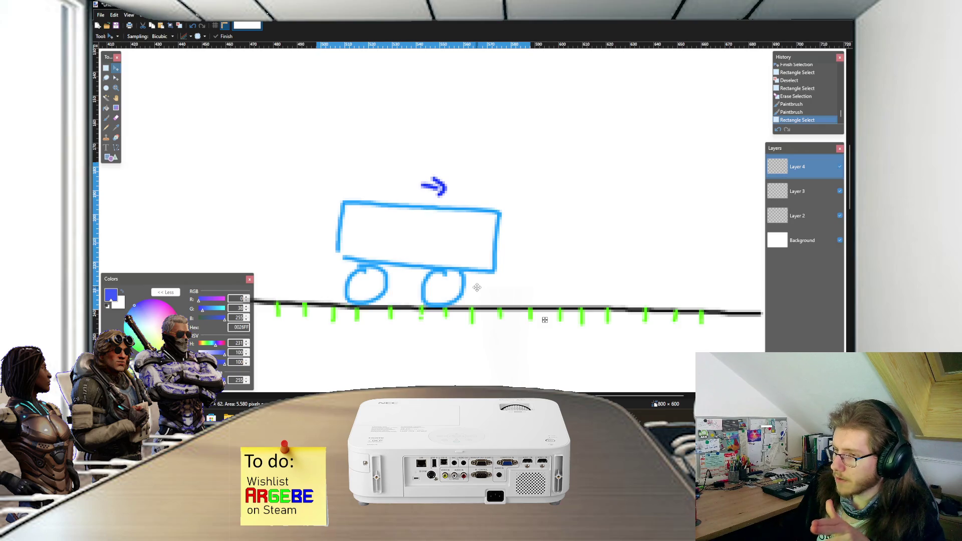
{"action": "left_click_drag", "start_coordinate": [477, 287], "coordinate": [467, 286]}
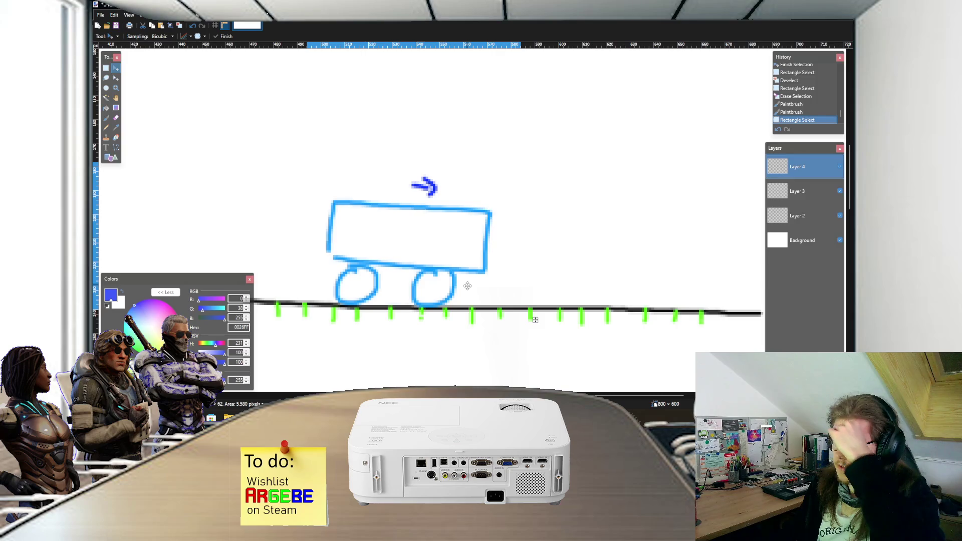
{"action": "left_click_drag", "start_coordinate": [467, 287], "coordinate": [451, 286]}
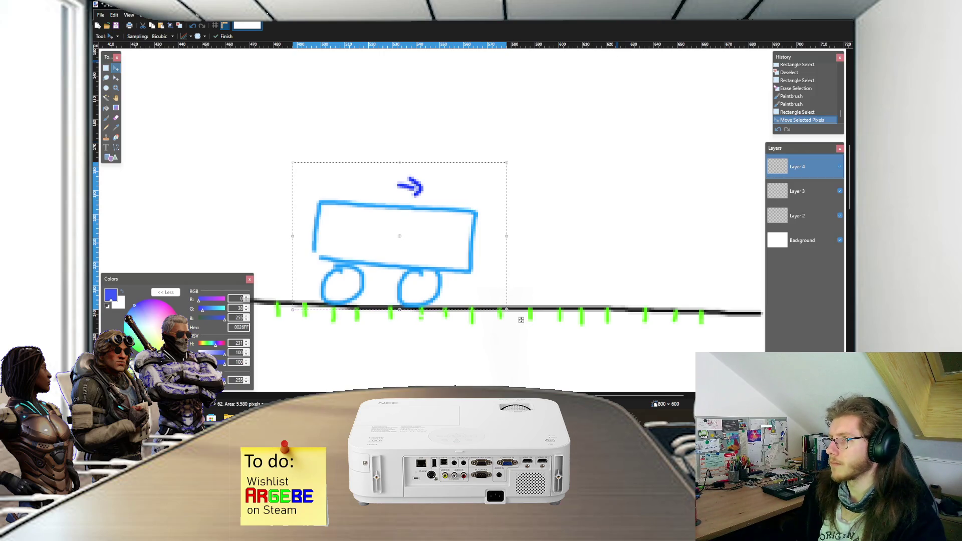
{"action": "left_click", "coordinate": [754, 9]}
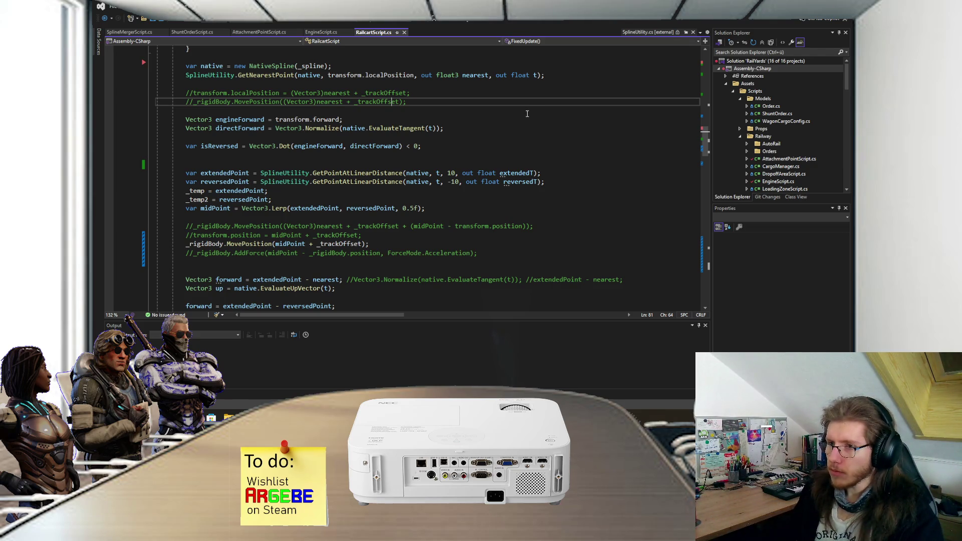
Scroll up to FixedUpdate in RailcartScript.cs, place the caret after GetNearestPoint, then switch to Unity
{"action": "scroll", "coordinate": [524, 118], "scroll_direction": "up", "scroll_amount": 2}
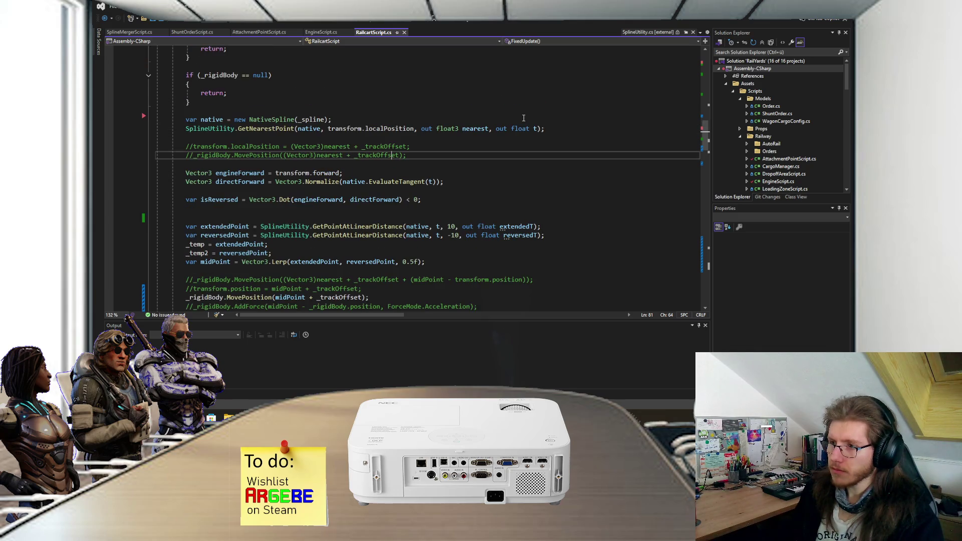
{"action": "scroll", "coordinate": [523, 125], "scroll_direction": "up", "scroll_amount": 2}
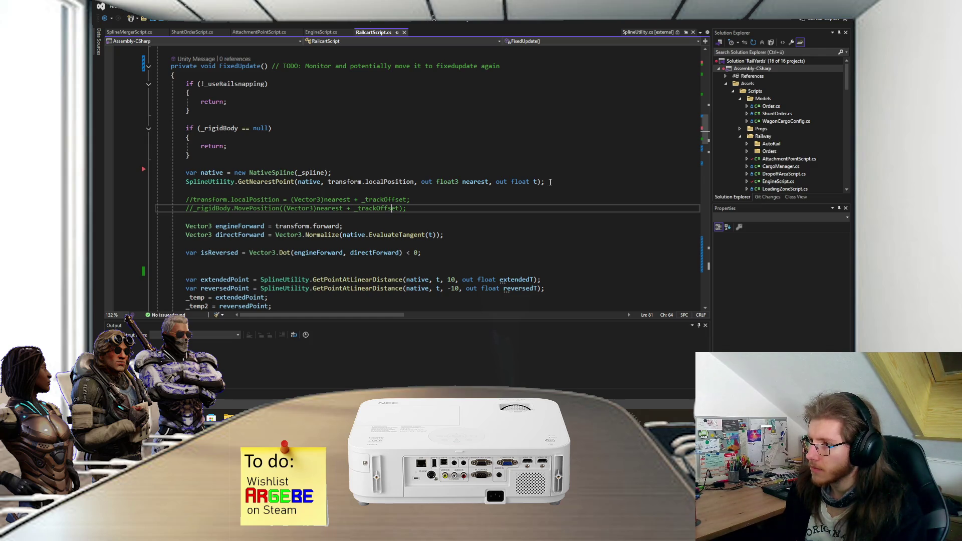
{"action": "left_click", "coordinate": [550, 182]}
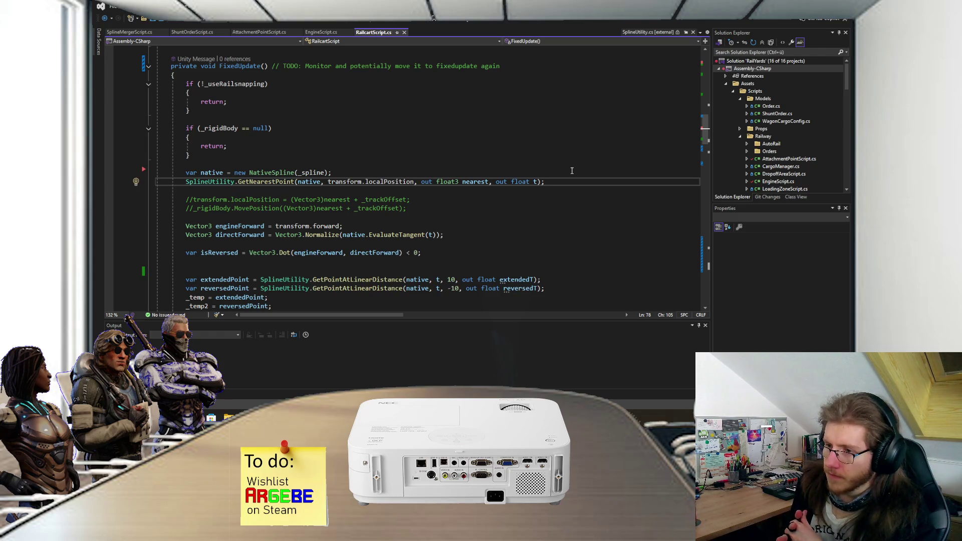
{"action": "scroll", "coordinate": [572, 170], "scroll_direction": "down", "scroll_amount": 2}
{"action": "scroll", "coordinate": [572, 171], "scroll_direction": "up", "scroll_amount": 2}
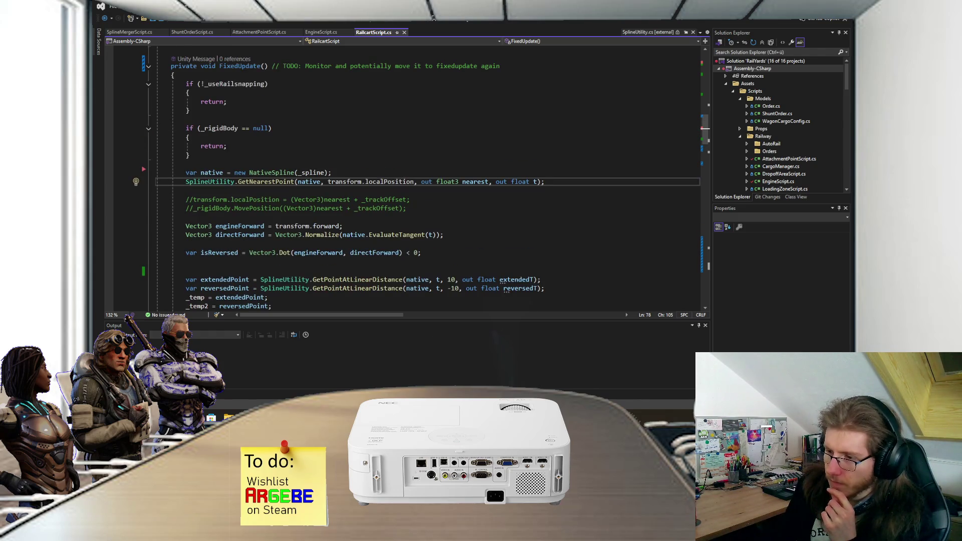
{"action": "key", "text": "alt+Tab"}
{"action": "scroll", "coordinate": [403, 195], "scroll_direction": "down", "scroll_amount": 4}
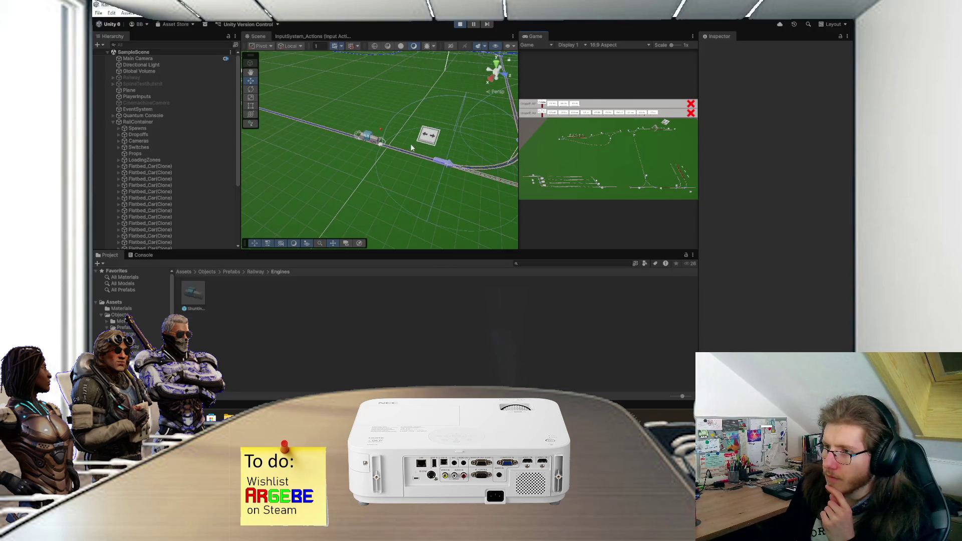
Zoom the Scene view around the moving engine on the rails and frame it close up
{"action": "scroll", "coordinate": [423, 161], "scroll_direction": "up", "scroll_amount": 6}
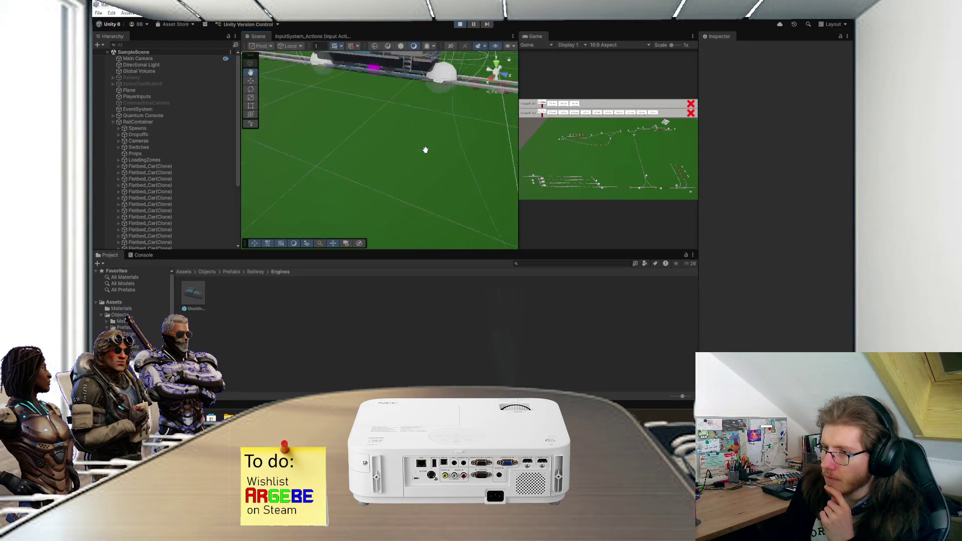
{"action": "scroll", "coordinate": [425, 153], "scroll_direction": "down", "scroll_amount": 5}
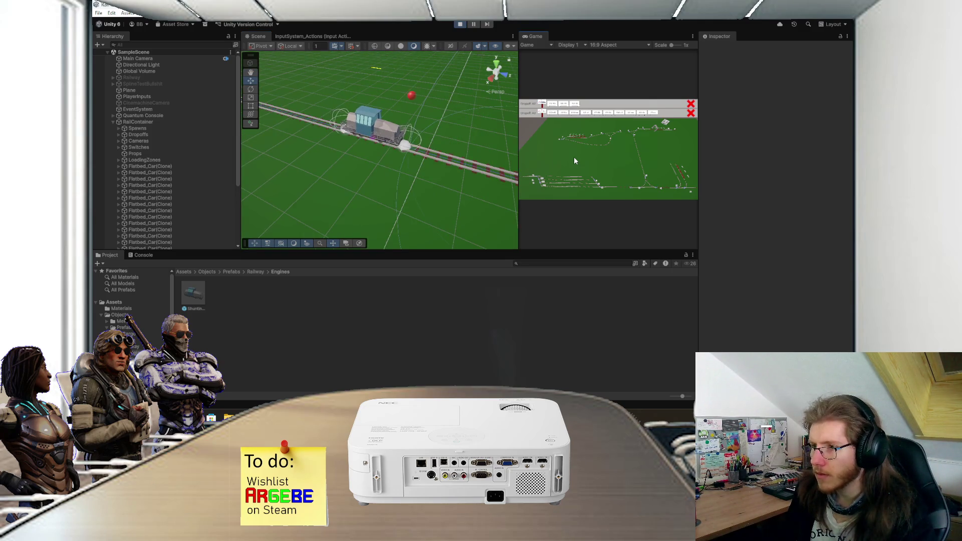
{"action": "scroll", "coordinate": [462, 146], "scroll_direction": "up", "scroll_amount": 5}
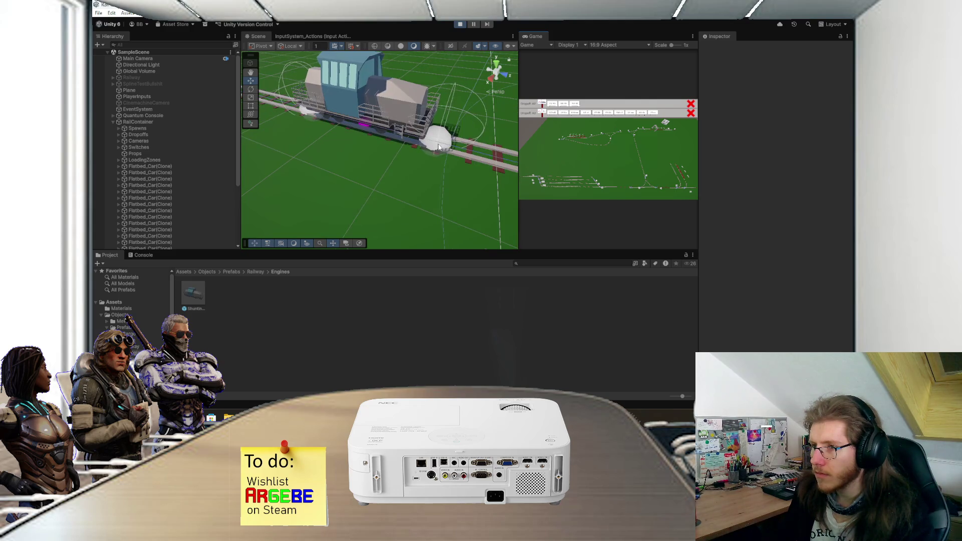
{"action": "scroll", "coordinate": [459, 144], "scroll_direction": "down", "scroll_amount": 5}
{"action": "scroll", "coordinate": [459, 145], "scroll_direction": "up", "scroll_amount": 5}
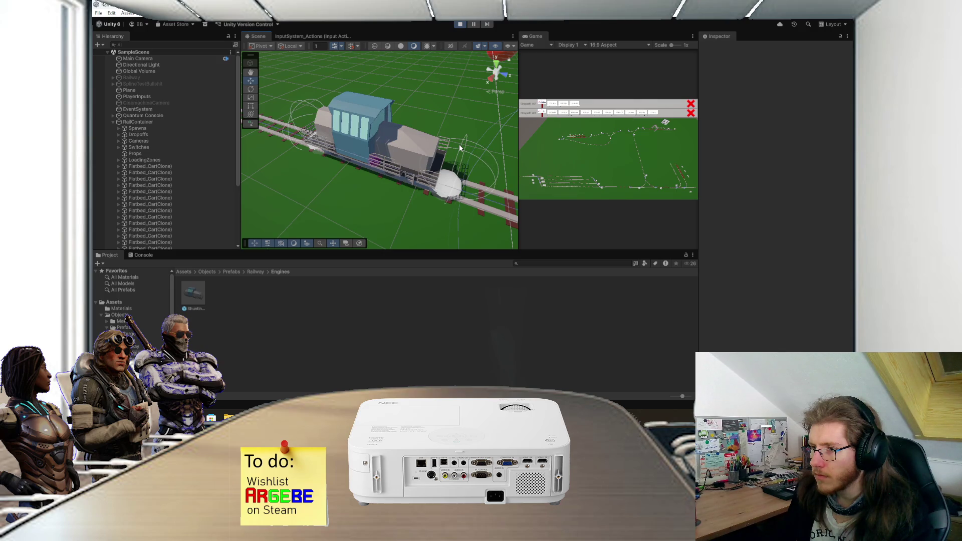
{"action": "scroll", "coordinate": [459, 146], "scroll_direction": "down", "scroll_amount": 3}
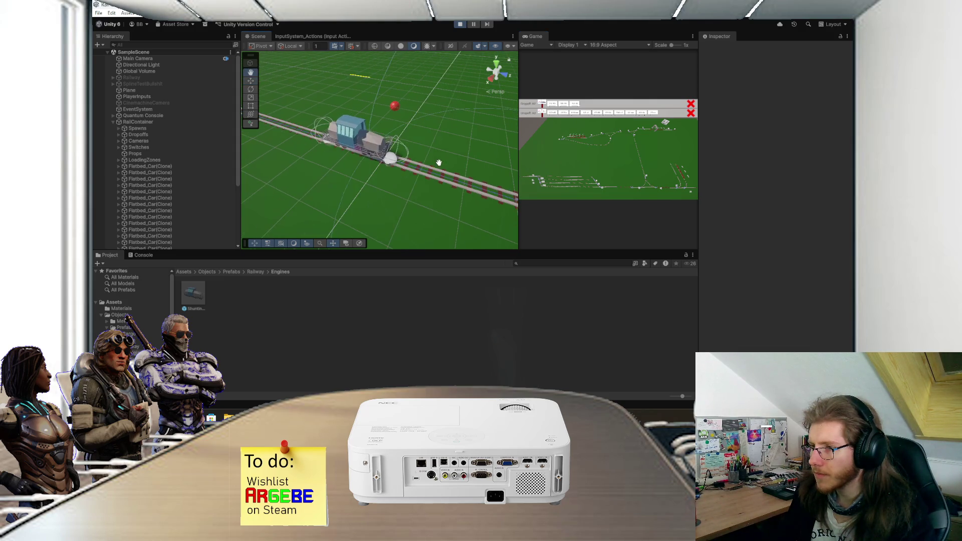
{"action": "scroll", "coordinate": [439, 165], "scroll_direction": "up", "scroll_amount": 5}
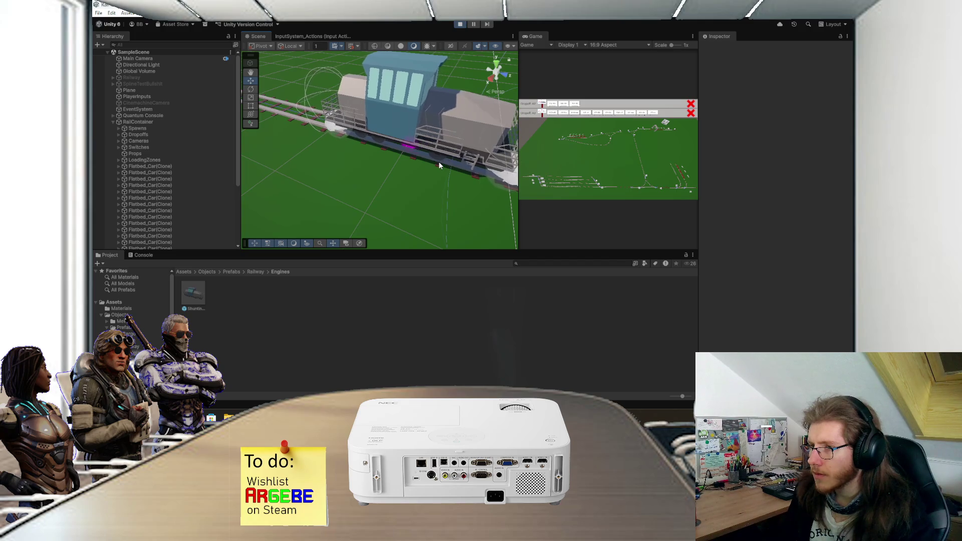
{"action": "scroll", "coordinate": [438, 166], "scroll_direction": "down", "scroll_amount": 5}
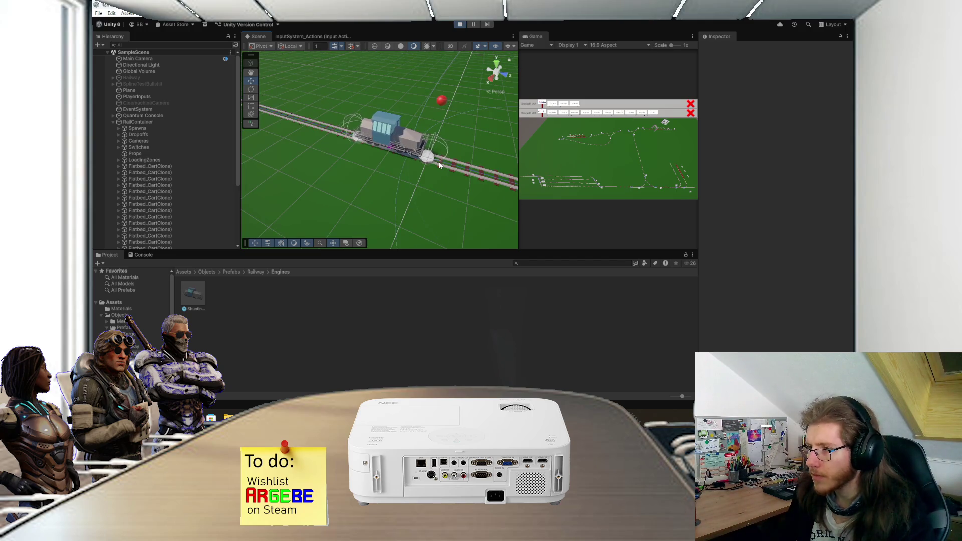
{"action": "scroll", "coordinate": [427, 161], "scroll_direction": "up", "scroll_amount": 5}
{"action": "scroll", "coordinate": [427, 161], "scroll_direction": "down", "scroll_amount": 5}
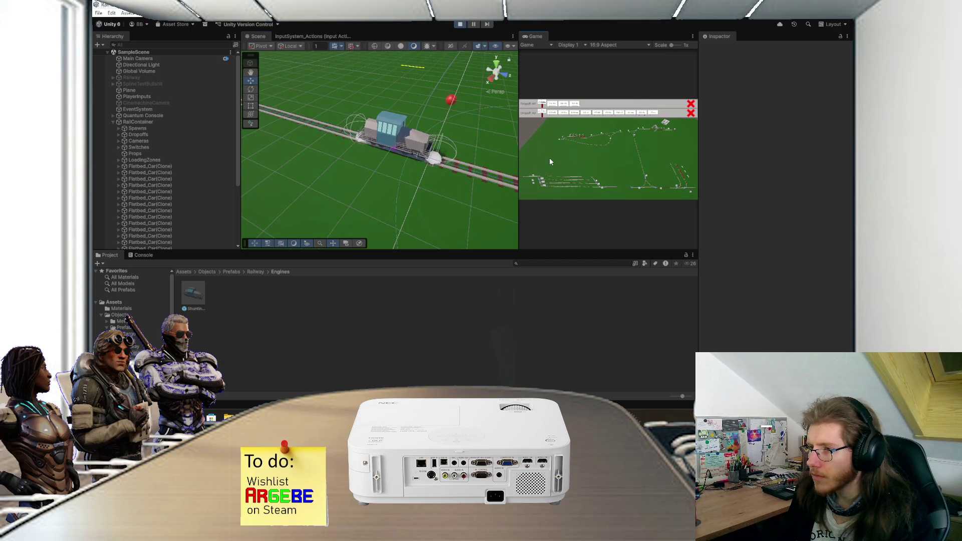
{"action": "scroll", "coordinate": [454, 164], "scroll_direction": "up", "scroll_amount": 5}
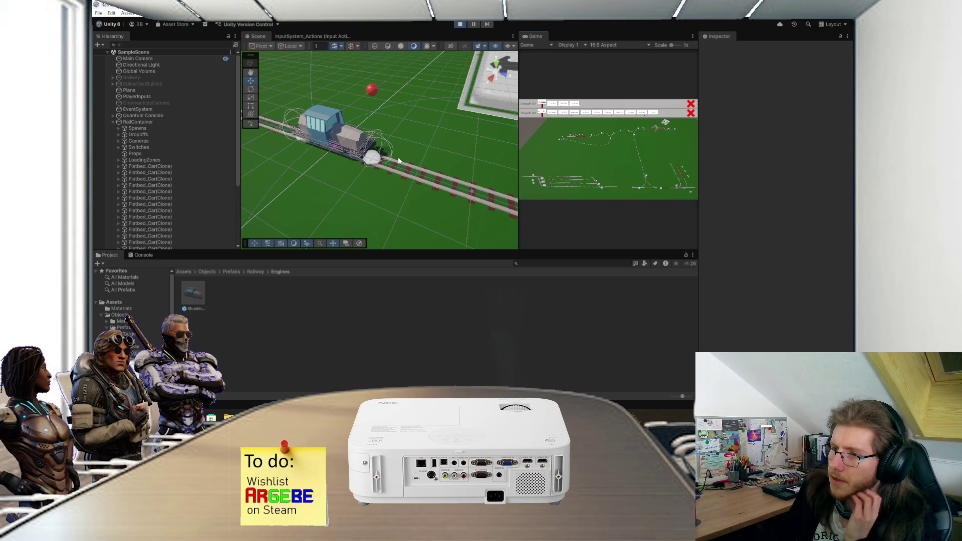
{"action": "key", "text": "f"}
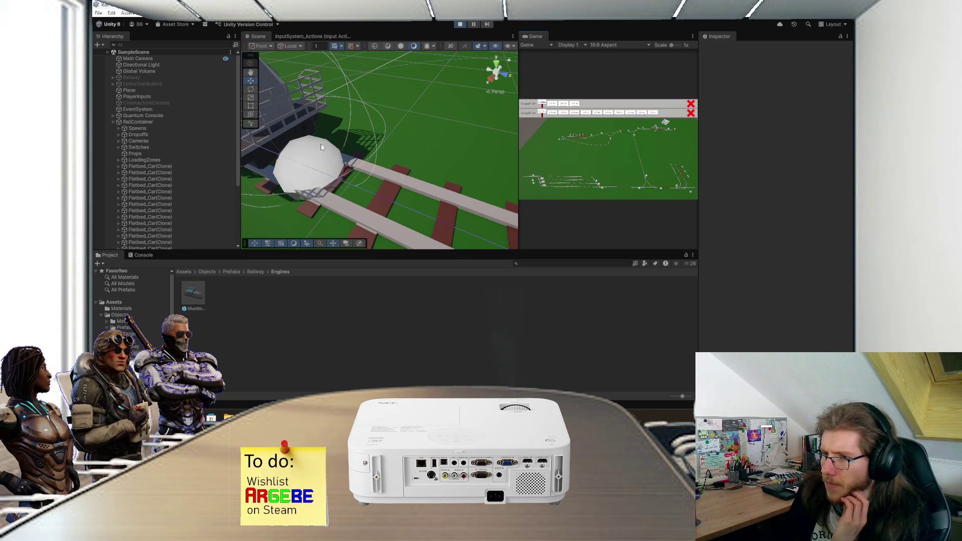
Stop play mode and return to the RailcartScript.cs FixedUpdate code in Visual Studio
{"action": "left_click", "coordinate": [462, 24]}
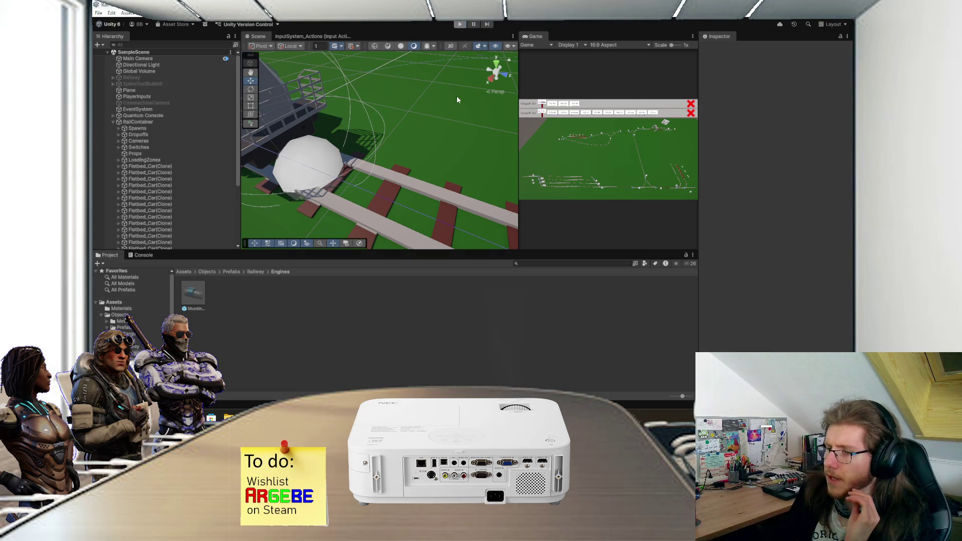
{"action": "key", "text": "alt+Tab"}
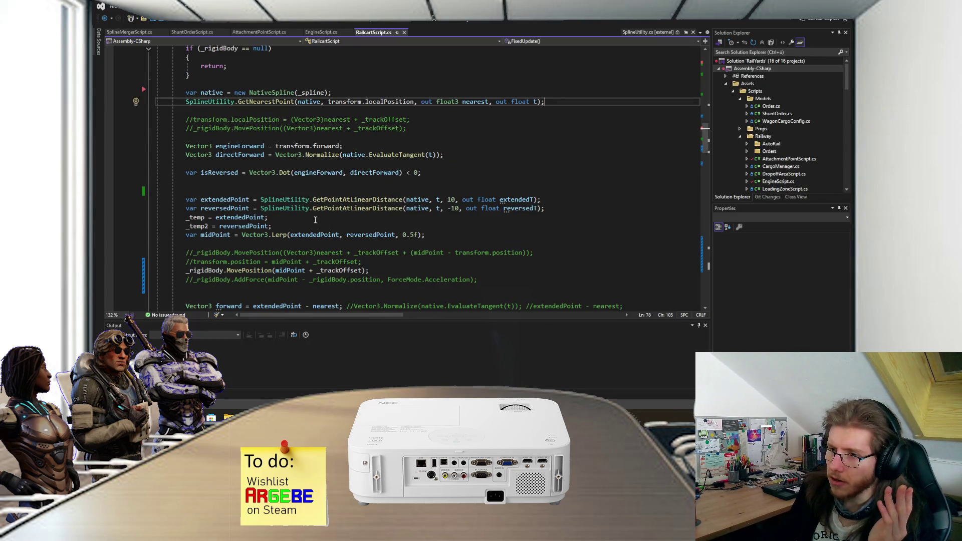
{"action": "scroll", "coordinate": [301, 216], "scroll_direction": "down", "scroll_amount": 1}
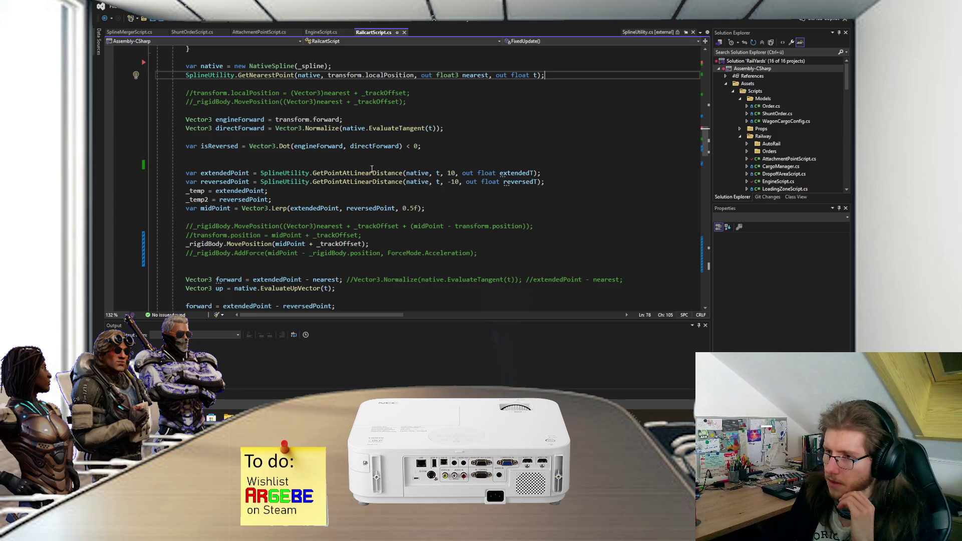
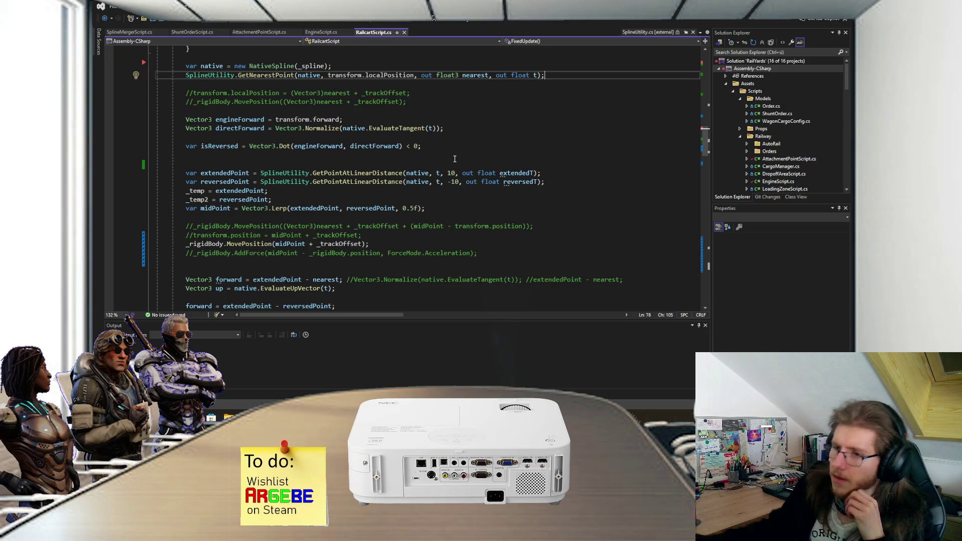
Comment out the rigidbody MovePosition call, uncomment the direct transform.position assignment, and save
{"action": "scroll", "coordinate": [260, 168], "scroll_direction": "down", "scroll_amount": 1}
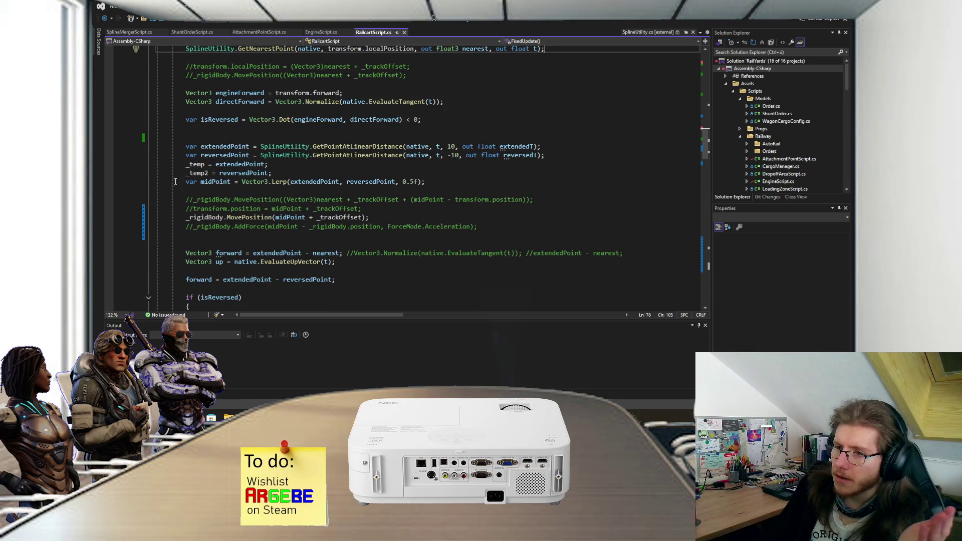
{"action": "left_click", "coordinate": [214, 182]}
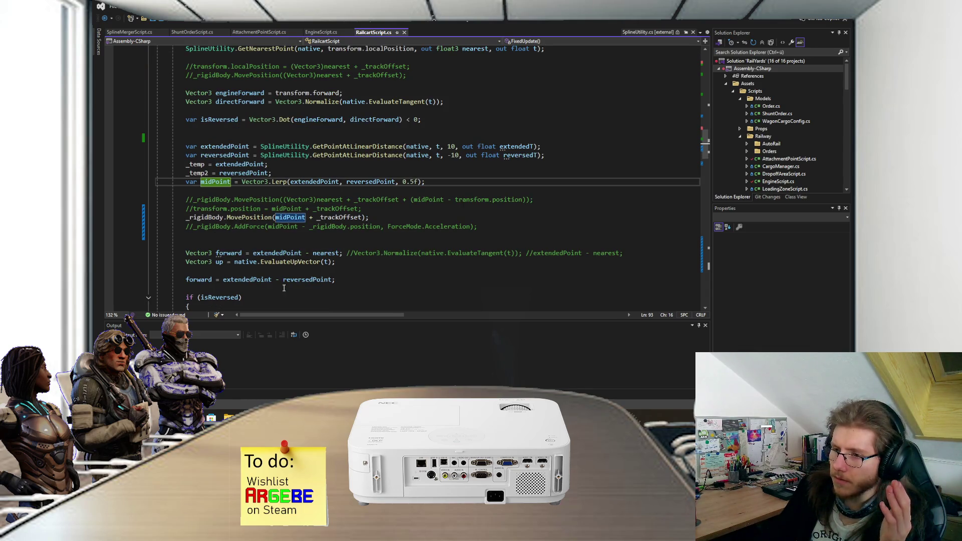
{"action": "mouse_move", "coordinate": [282, 222]}
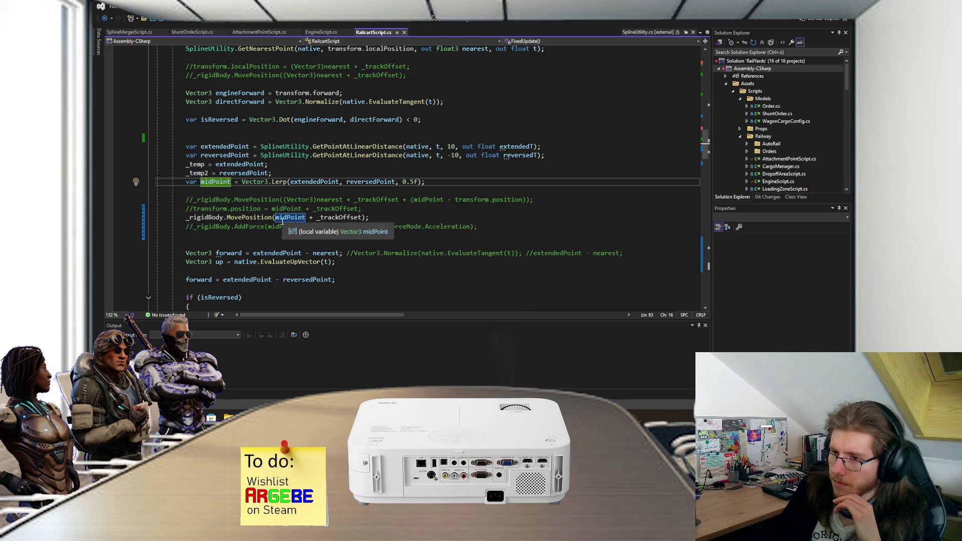
{"action": "left_click", "coordinate": [187, 219]}
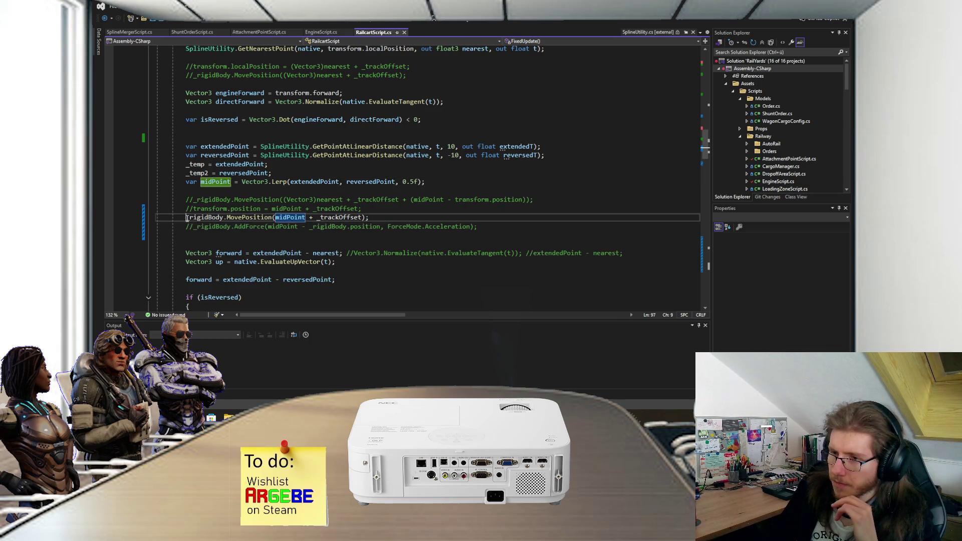
{"action": "type", "text": "//"}
{"action": "left_click", "coordinate": [196, 209]}
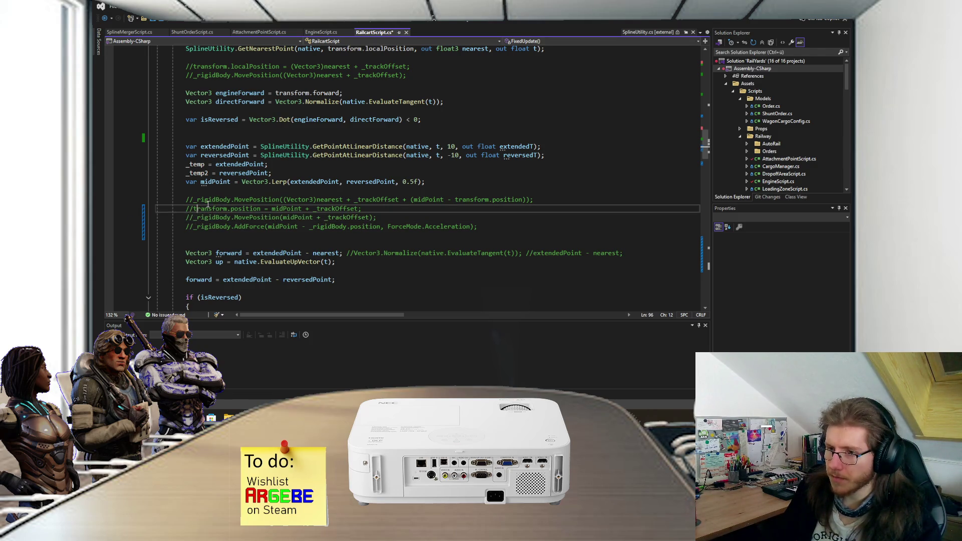
{"action": "key", "text": "BackSpace"}
{"action": "key", "text": "BackSpace"}
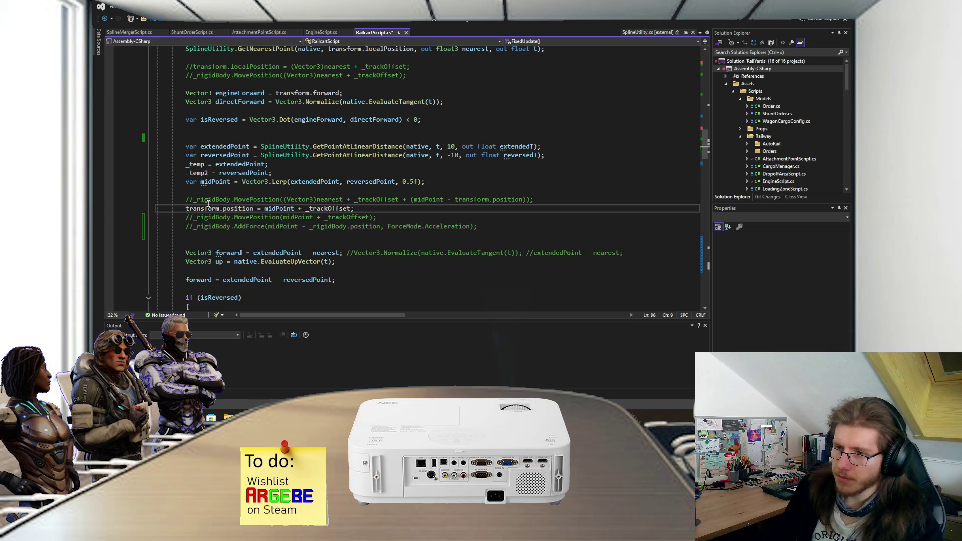
{"action": "key", "text": "ctrl+s"}
Comment out the rigidbody MoveRotation call, uncomment the transform.localRotation assignment, and save
{"action": "scroll", "coordinate": [208, 206], "scroll_direction": "down", "scroll_amount": 4}
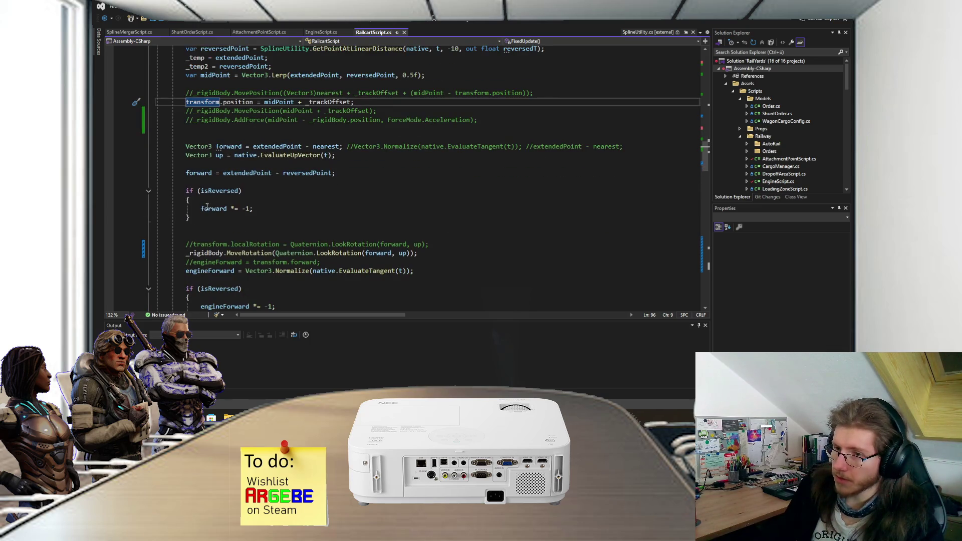
{"action": "left_click", "coordinate": [183, 254]}
{"action": "type", "text": "//"}
{"action": "left_click", "coordinate": [194, 244]}
{"action": "key", "text": "BackSpace"}
{"action": "key", "text": "BackSpace"}
{"action": "key", "text": "ctrl+s"}
Look over the edited RailcartScript and switch to Unity to recompile
{"action": "scroll", "coordinate": [266, 195], "scroll_direction": "up", "scroll_amount": 2}
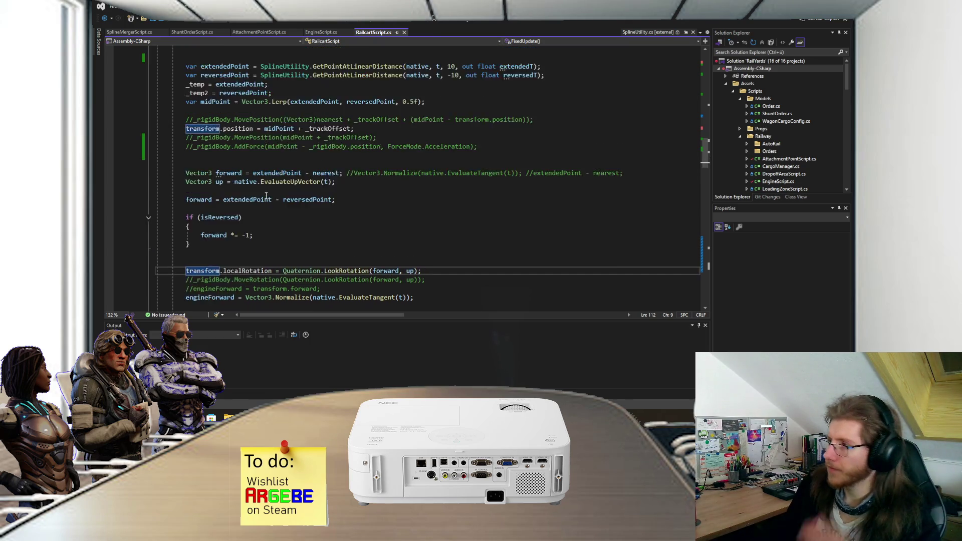
{"action": "scroll", "coordinate": [267, 195], "scroll_direction": "up", "scroll_amount": 1}
{"action": "scroll", "coordinate": [266, 195], "scroll_direction": "down", "scroll_amount": 1}
{"action": "scroll", "coordinate": [266, 195], "scroll_direction": "up", "scroll_amount": 1}
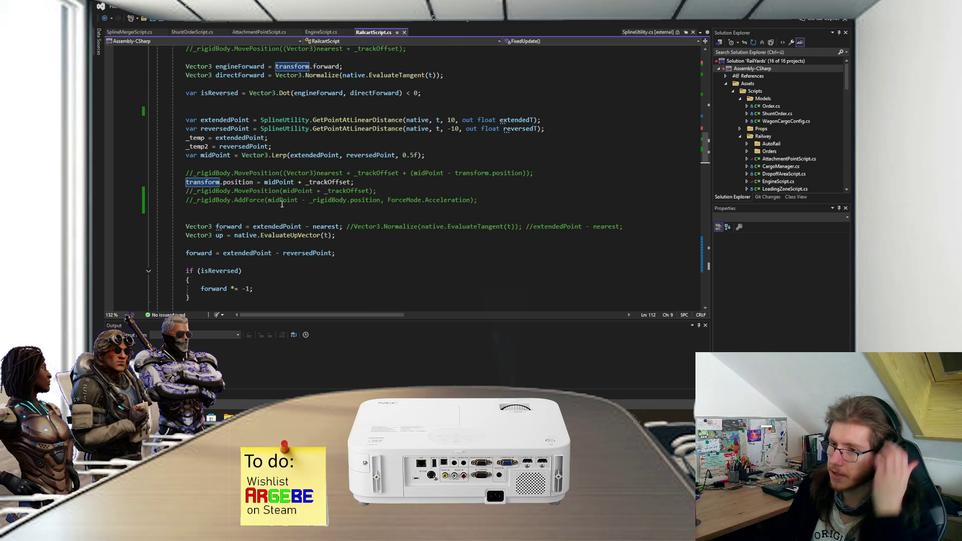
{"action": "left_click", "coordinate": [404, 418]}
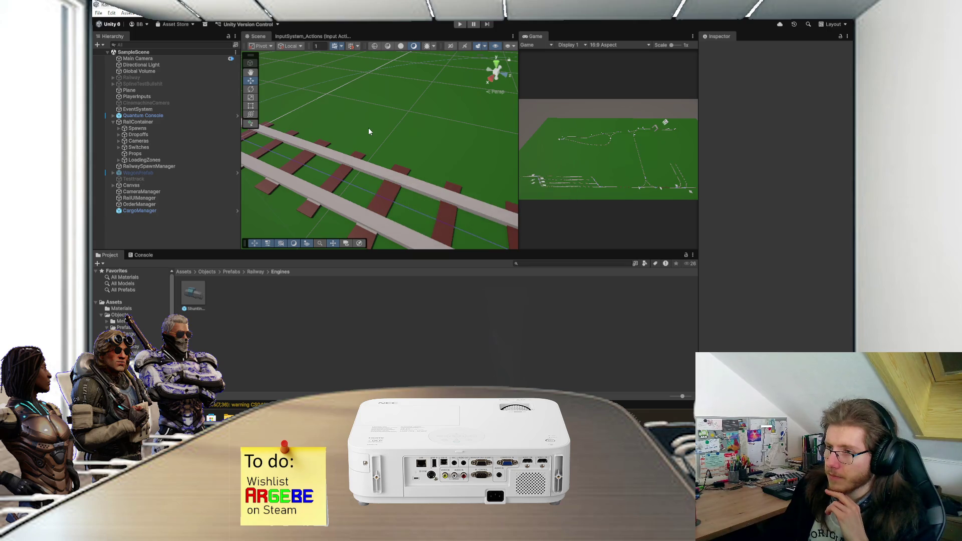
{"action": "scroll", "coordinate": [373, 130], "scroll_direction": "up", "scroll_amount": 3}
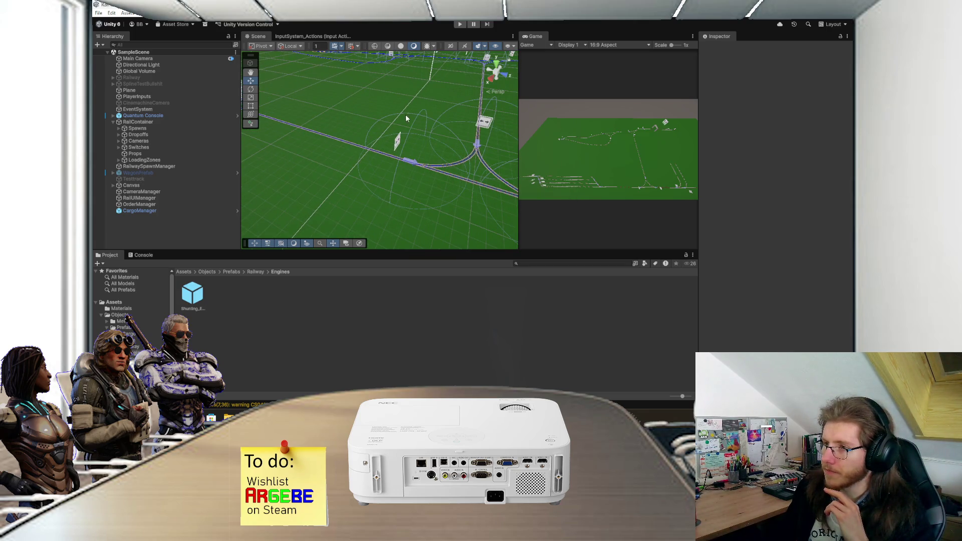
{"action": "scroll", "coordinate": [396, 119], "scroll_direction": "down", "scroll_amount": 5}
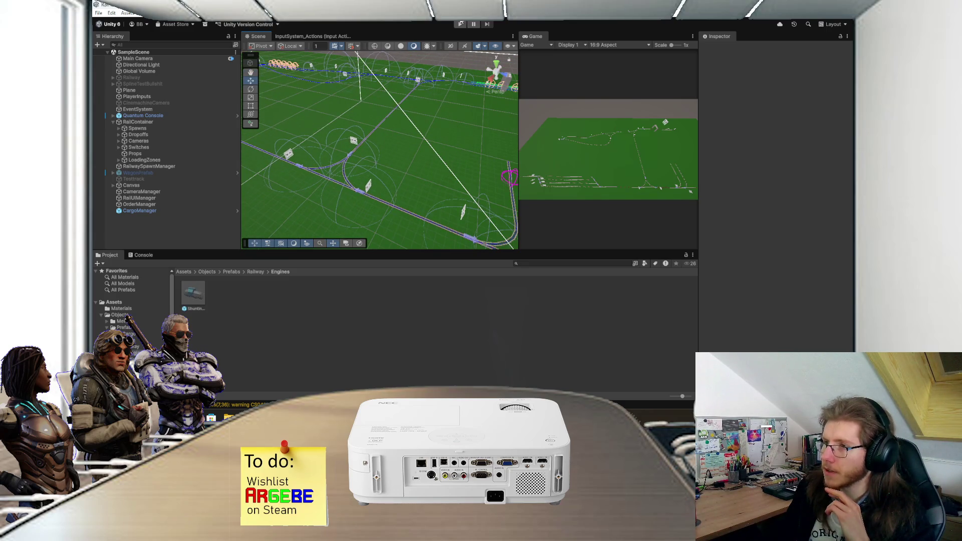
{"action": "left_click", "coordinate": [460, 24]}
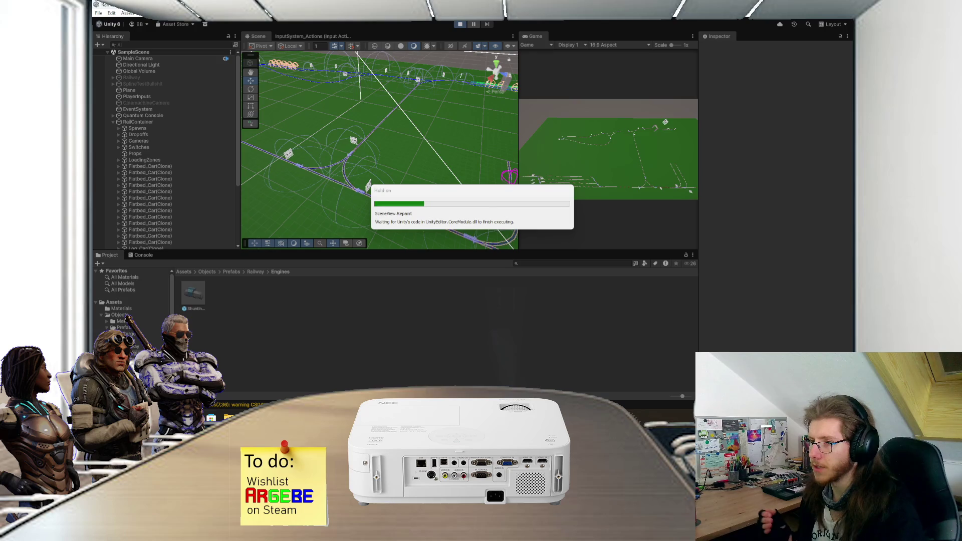
{"action": "left_click_drag", "start_coordinate": [331, 150], "coordinate": [351, 143]}
{"action": "scroll", "coordinate": [351, 143], "scroll_direction": "up", "scroll_amount": 2}
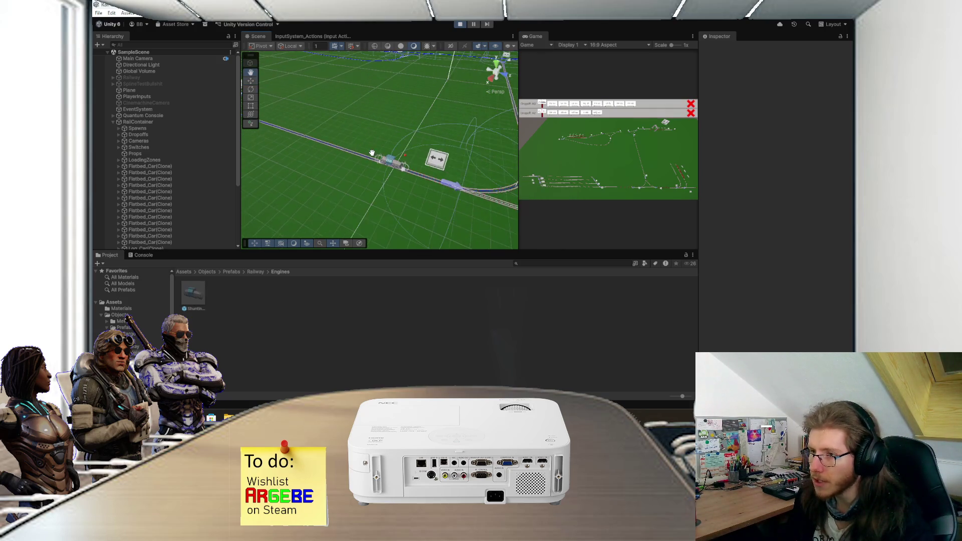
{"action": "scroll", "coordinate": [355, 149], "scroll_direction": "up", "scroll_amount": 3}
{"action": "scroll", "coordinate": [414, 162], "scroll_direction": "up", "scroll_amount": 2}
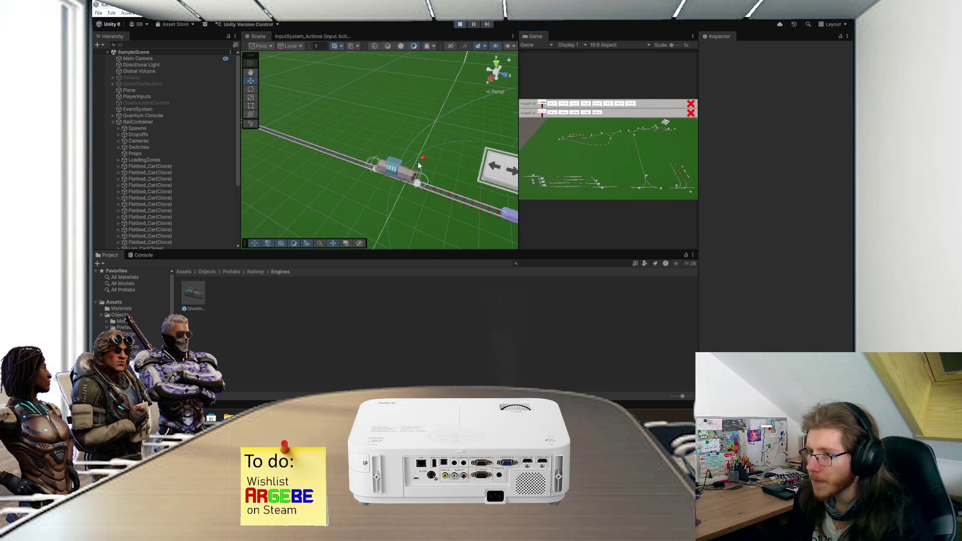
{"action": "scroll", "coordinate": [414, 162], "scroll_direction": "up", "scroll_amount": 2}
{"action": "scroll", "coordinate": [414, 161], "scroll_direction": "up", "scroll_amount": 2}
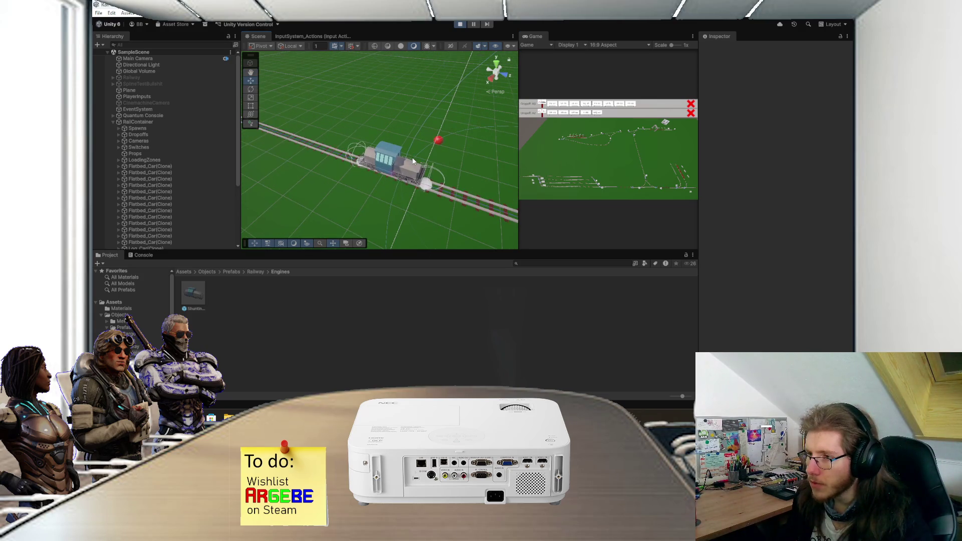
{"action": "scroll", "coordinate": [414, 161], "scroll_direction": "up", "scroll_amount": 3}
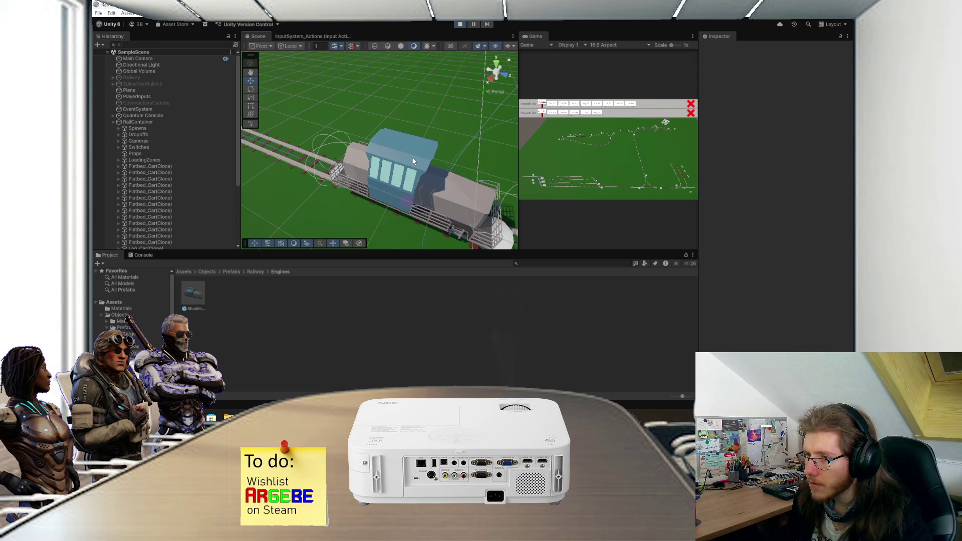
{"action": "scroll", "coordinate": [414, 161], "scroll_direction": "down", "scroll_amount": 3}
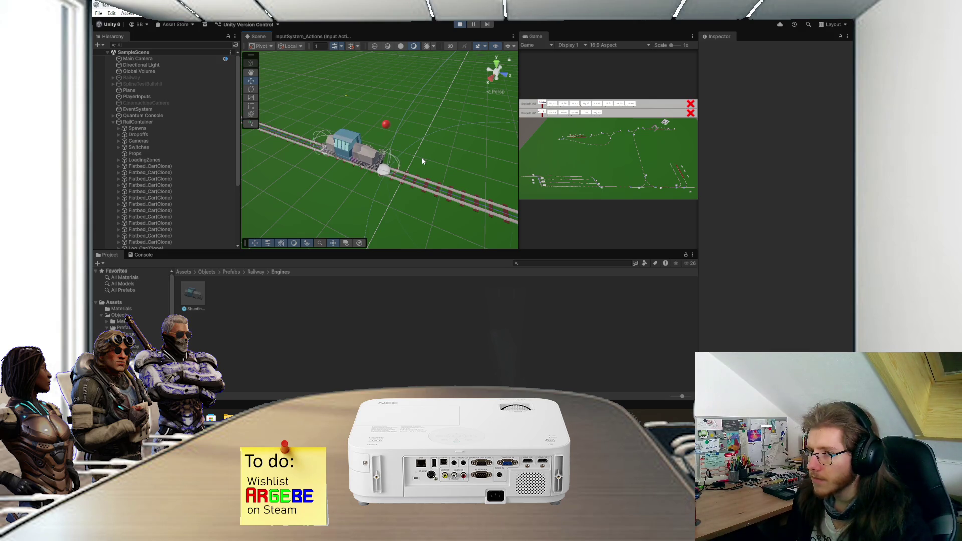
{"action": "scroll", "coordinate": [422, 161], "scroll_direction": "up", "scroll_amount": 5}
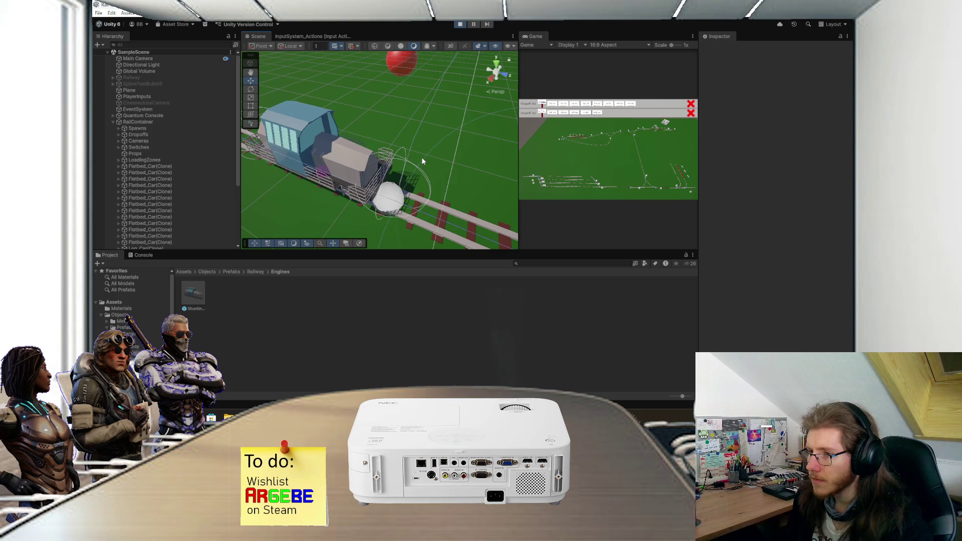
{"action": "scroll", "coordinate": [422, 161], "scroll_direction": "down", "scroll_amount": 5}
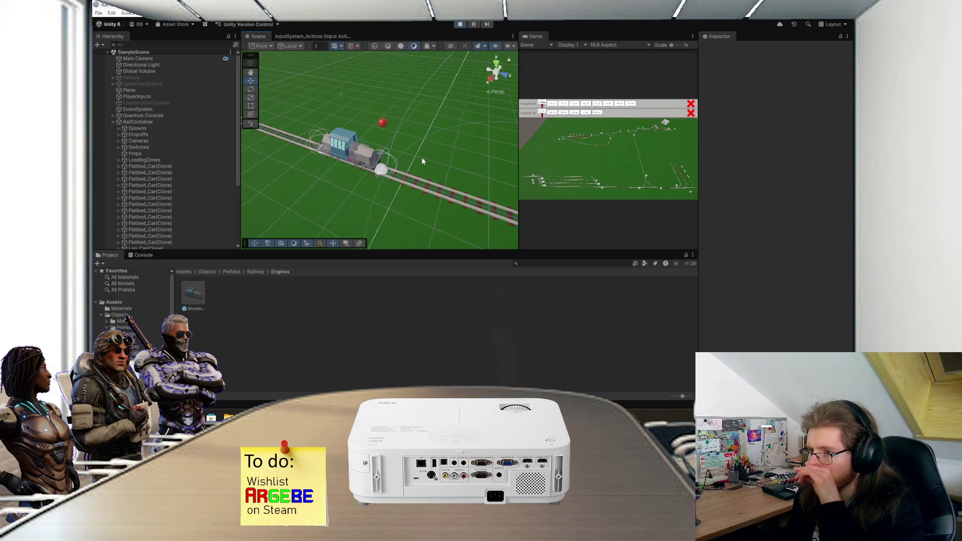
{"action": "left_click", "coordinate": [461, 24]}
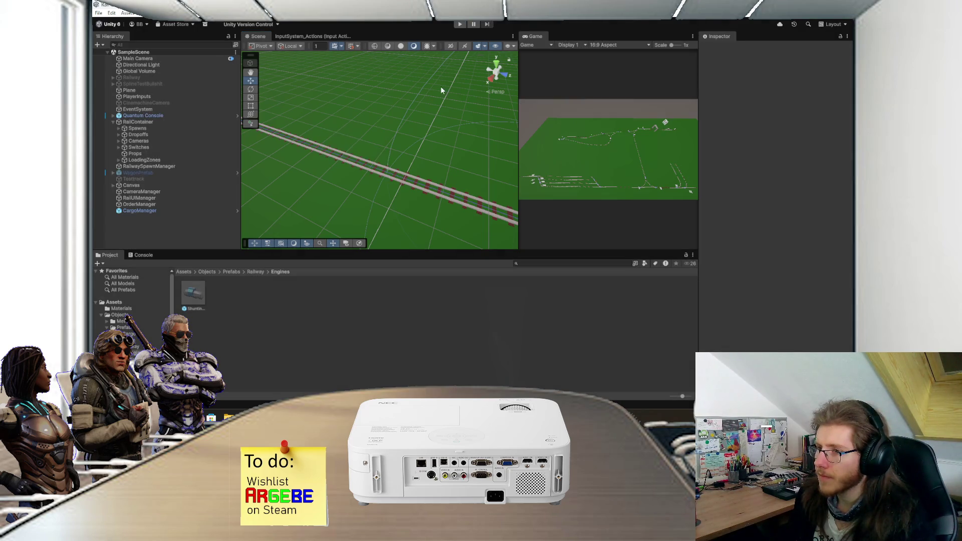
Rename RailcartScript's FixedUpdate method to Update, save, and let Unity recompile
{"action": "key", "text": "alt+Tab"}
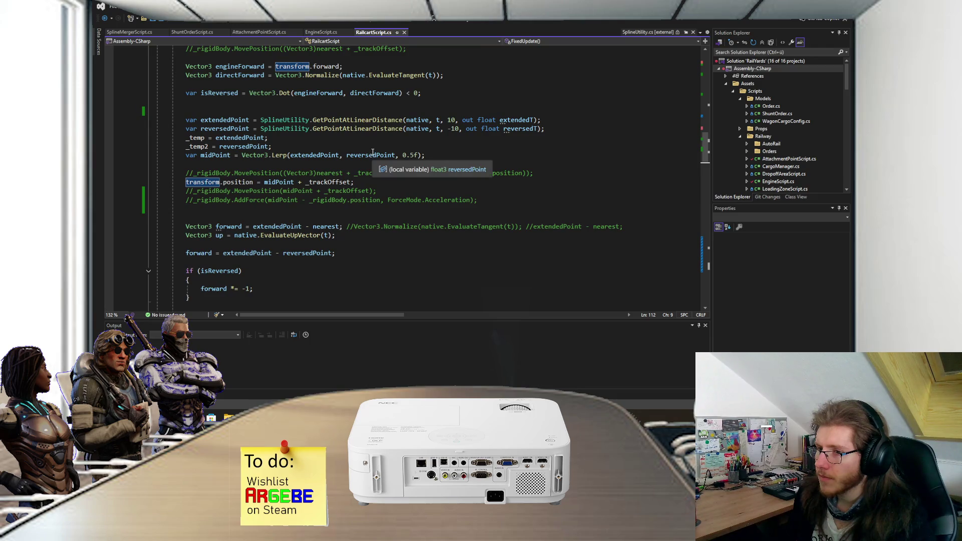
{"action": "scroll", "coordinate": [373, 152], "scroll_direction": "down", "scroll_amount": 4}
{"action": "scroll", "coordinate": [373, 153], "scroll_direction": "down", "scroll_amount": 4}
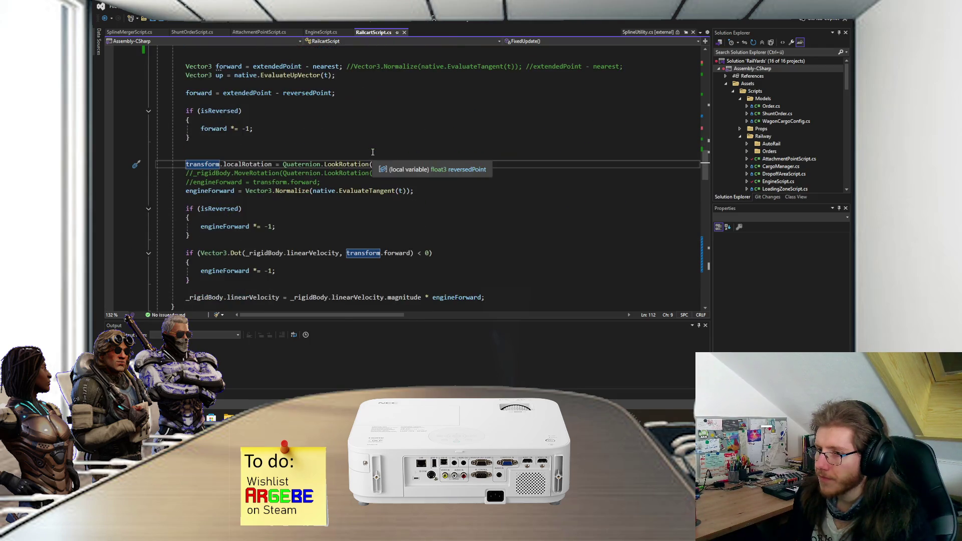
{"action": "scroll", "coordinate": [373, 152], "scroll_direction": "up", "scroll_amount": 10}
{"action": "scroll", "coordinate": [373, 152], "scroll_direction": "up", "scroll_amount": 5}
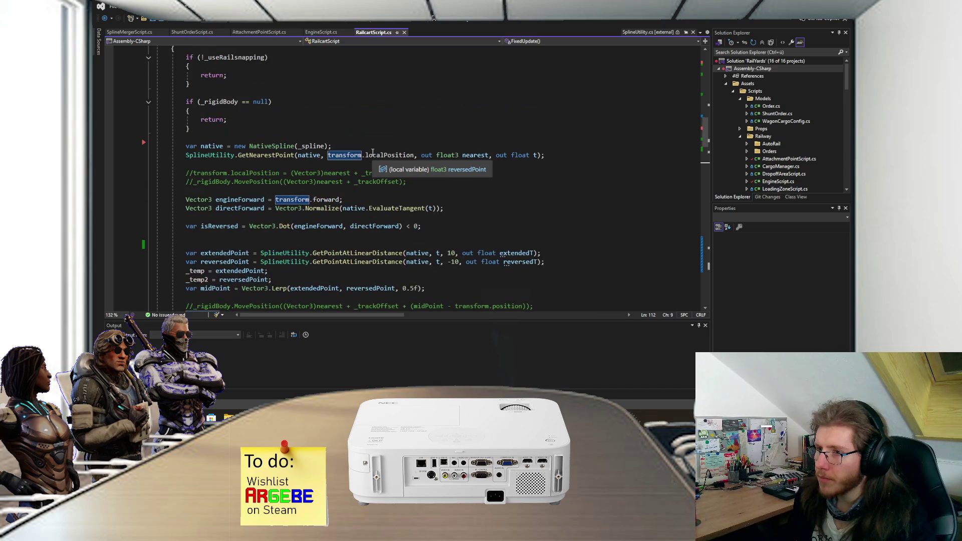
{"action": "scroll", "coordinate": [373, 153], "scroll_direction": "up", "scroll_amount": 1}
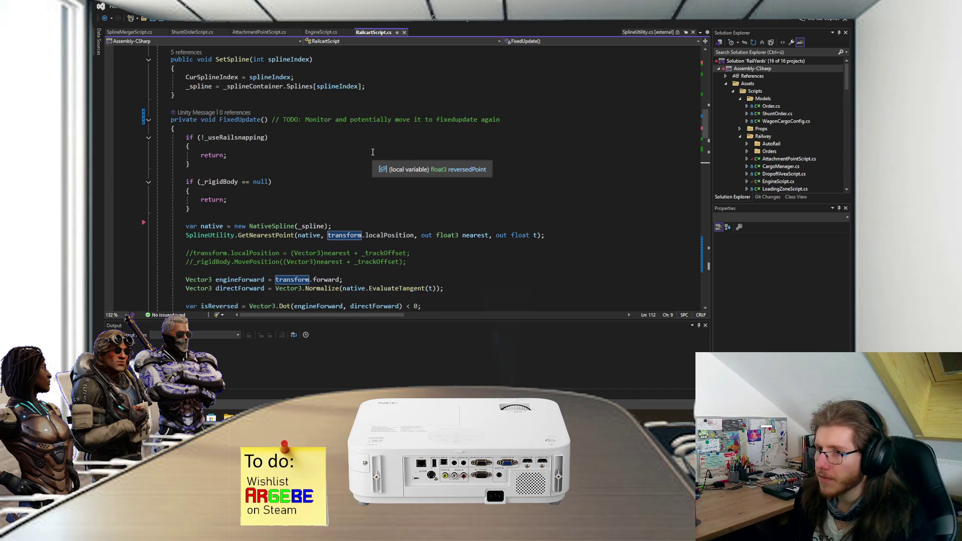
{"action": "mouse_move", "coordinate": [237, 119]}
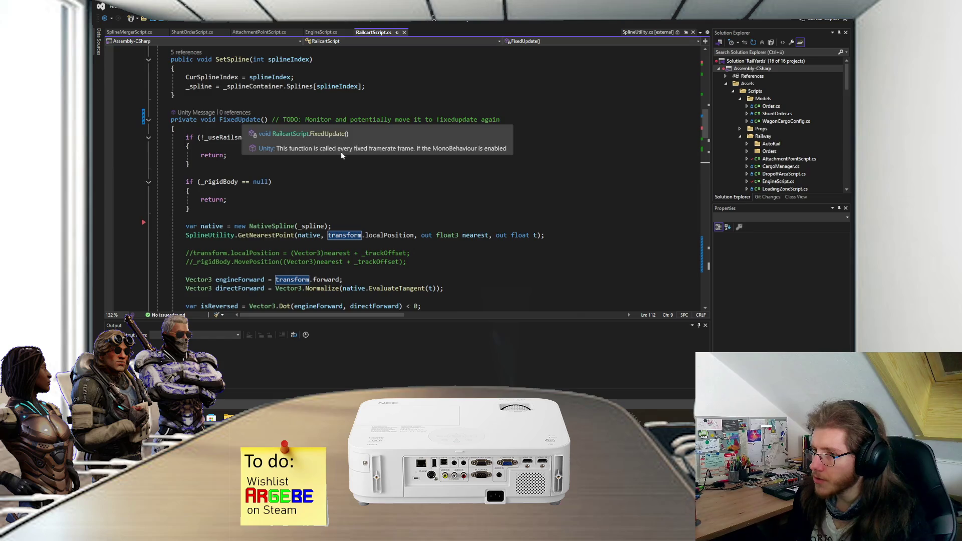
{"action": "scroll", "coordinate": [273, 146], "scroll_direction": "down", "scroll_amount": 1}
{"action": "scroll", "coordinate": [273, 146], "scroll_direction": "up", "scroll_amount": 1}
{"action": "left_click", "coordinate": [238, 120]}
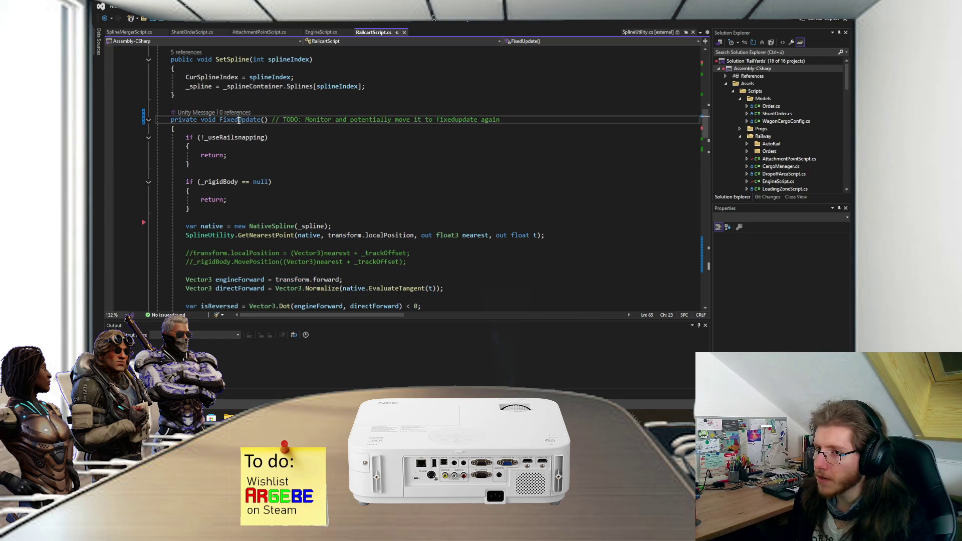
{"action": "key", "text": "BackSpace"}
{"action": "key", "text": "BackSpace"}
{"action": "key", "text": "BackSpace"}
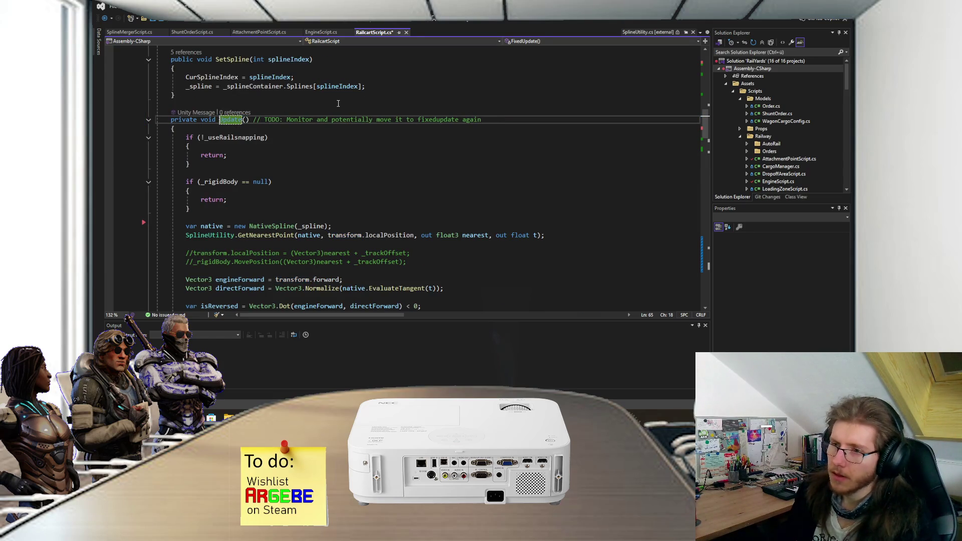
{"action": "key", "text": "ctrl+s"}
{"action": "key", "text": "alt+Tab"}
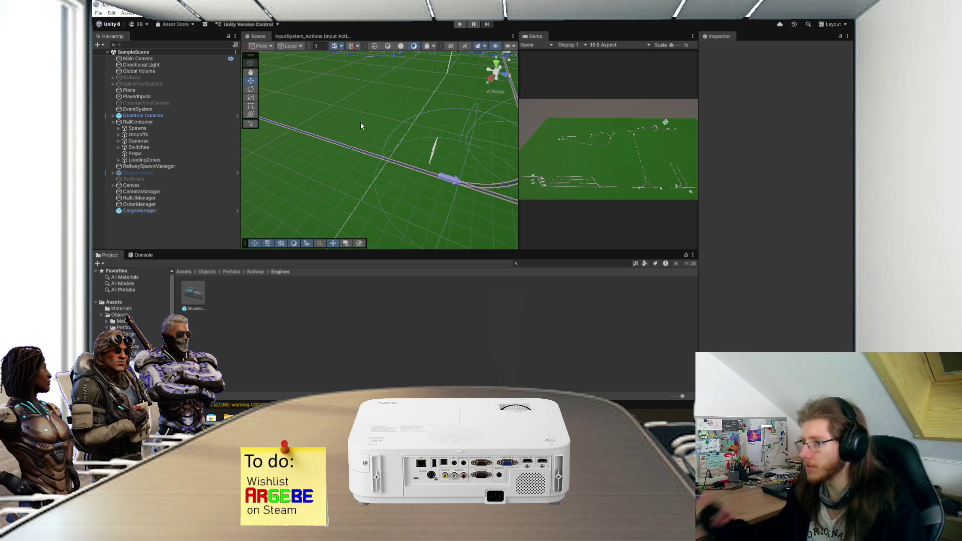
Enter play mode and zoom and pan the Scene view to follow the shunting engine
{"action": "scroll", "coordinate": [361, 126], "scroll_direction": "down", "scroll_amount": 2}
{"action": "left_click", "coordinate": [460, 24]}
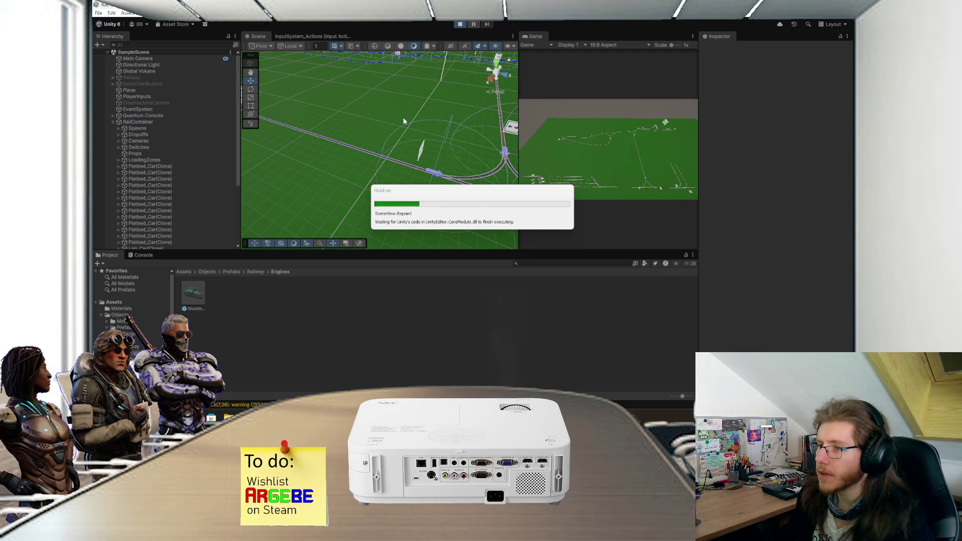
{"action": "scroll", "coordinate": [409, 146], "scroll_direction": "up", "scroll_amount": 10}
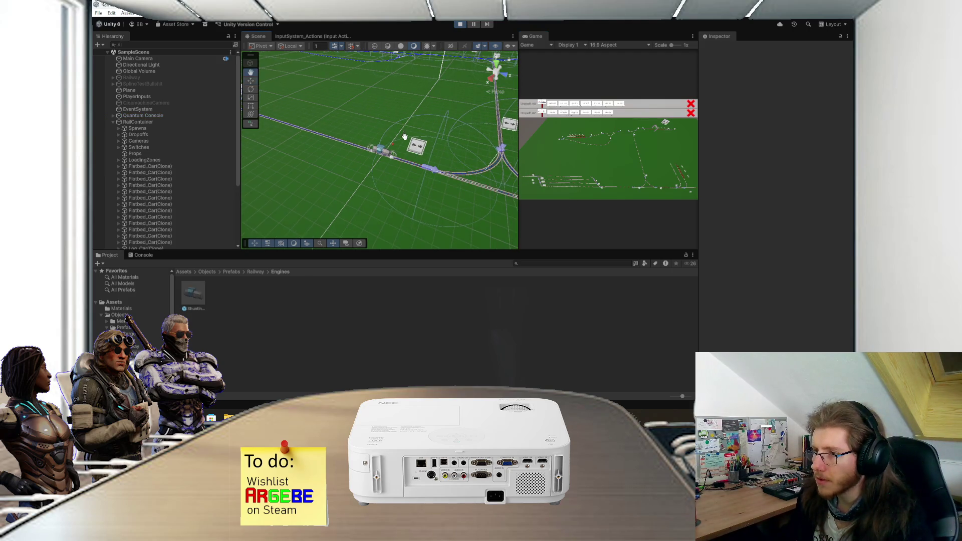
{"action": "scroll", "coordinate": [411, 164], "scroll_direction": "down", "scroll_amount": 3}
{"action": "scroll", "coordinate": [414, 161], "scroll_direction": "down", "scroll_amount": 5}
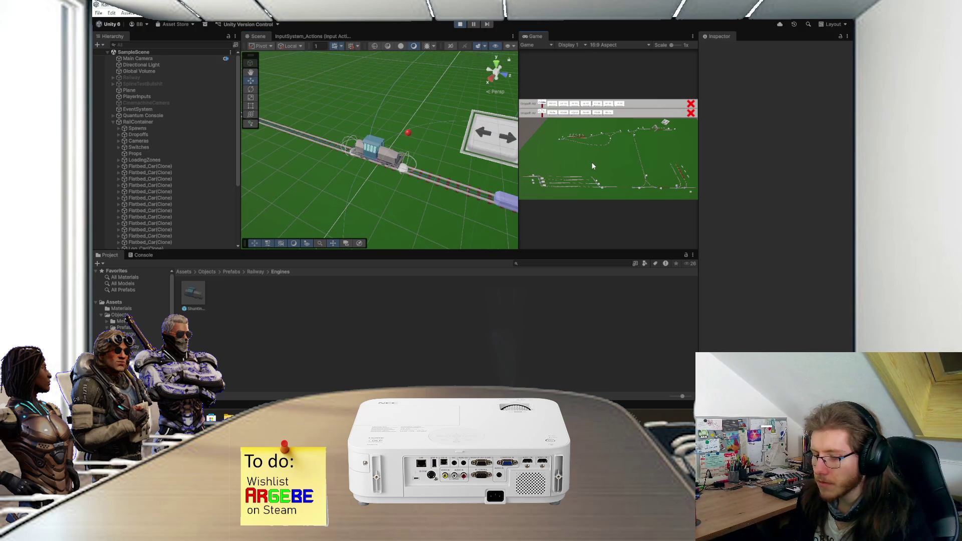
{"action": "scroll", "coordinate": [365, 156], "scroll_direction": "up", "scroll_amount": 3}
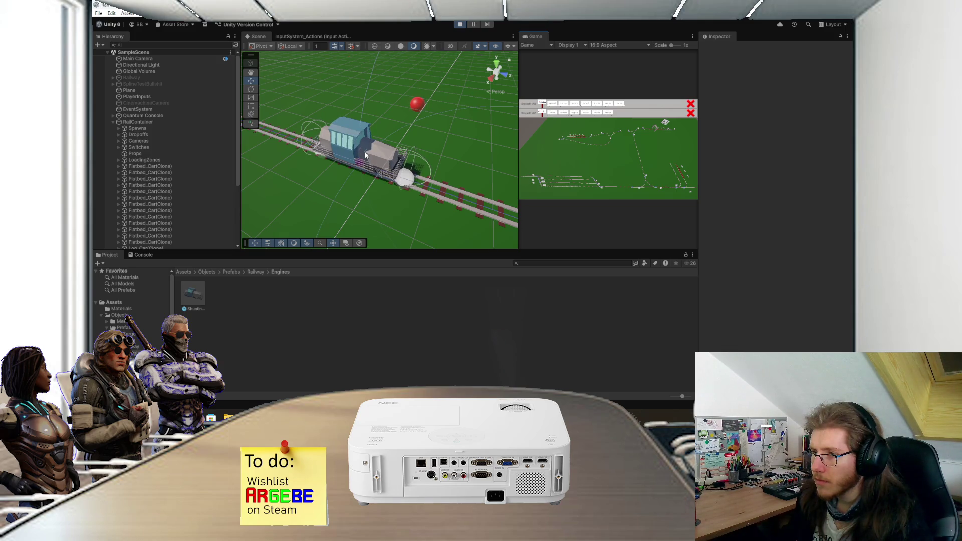
{"action": "scroll", "coordinate": [366, 156], "scroll_direction": "down", "scroll_amount": 3}
{"action": "left_click_drag", "start_coordinate": [368, 152], "coordinate": [338, 145]}
Follow the engine past the track switch sign, frame the switches and locomotive, and select it
{"action": "scroll", "coordinate": [341, 148], "scroll_direction": "up", "scroll_amount": 3}
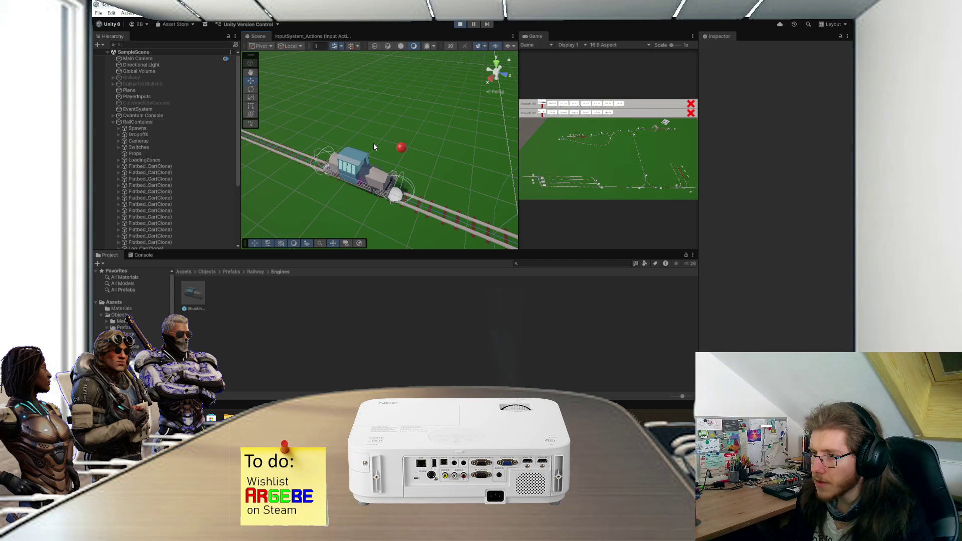
{"action": "scroll", "coordinate": [381, 150], "scroll_direction": "down", "scroll_amount": 4}
{"action": "left_click_drag", "start_coordinate": [412, 167], "coordinate": [403, 162]}
{"action": "left_click_drag", "start_coordinate": [396, 159], "coordinate": [393, 162]}
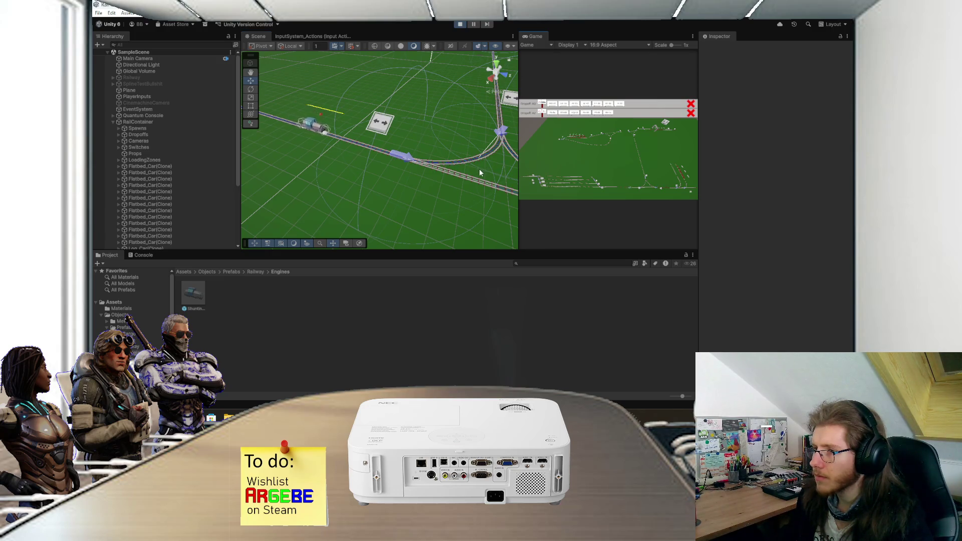
{"action": "left_click_drag", "start_coordinate": [477, 169], "coordinate": [443, 165]}
{"action": "scroll", "coordinate": [442, 165], "scroll_direction": "down", "scroll_amount": 3}
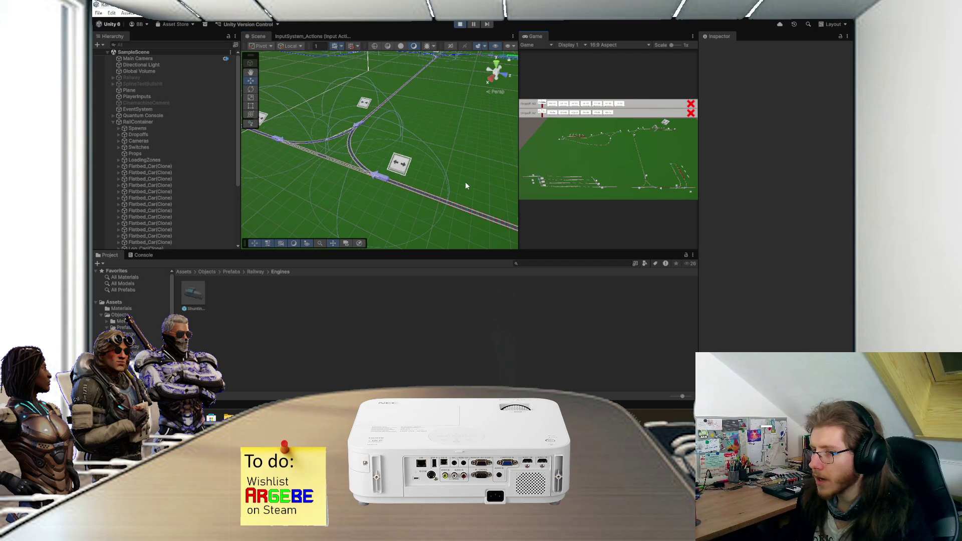
{"action": "scroll", "coordinate": [448, 177], "scroll_direction": "down", "scroll_amount": 3}
{"action": "scroll", "coordinate": [440, 172], "scroll_direction": "down", "scroll_amount": 3}
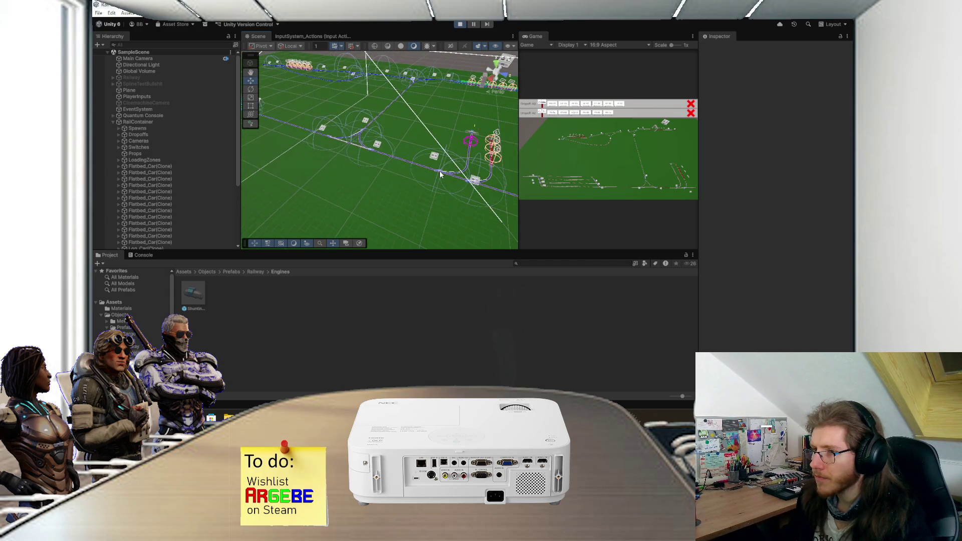
{"action": "key", "text": "f"}
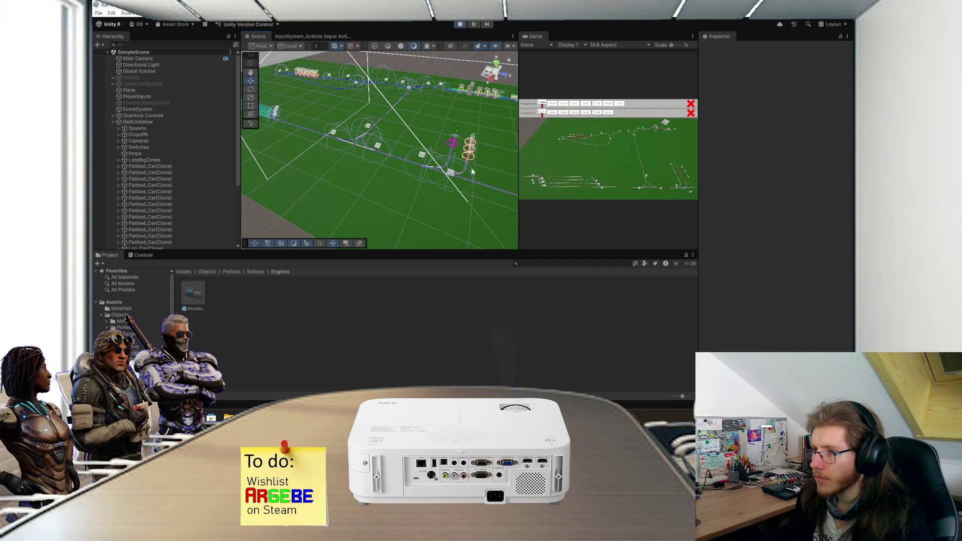
{"action": "key", "text": "f"}
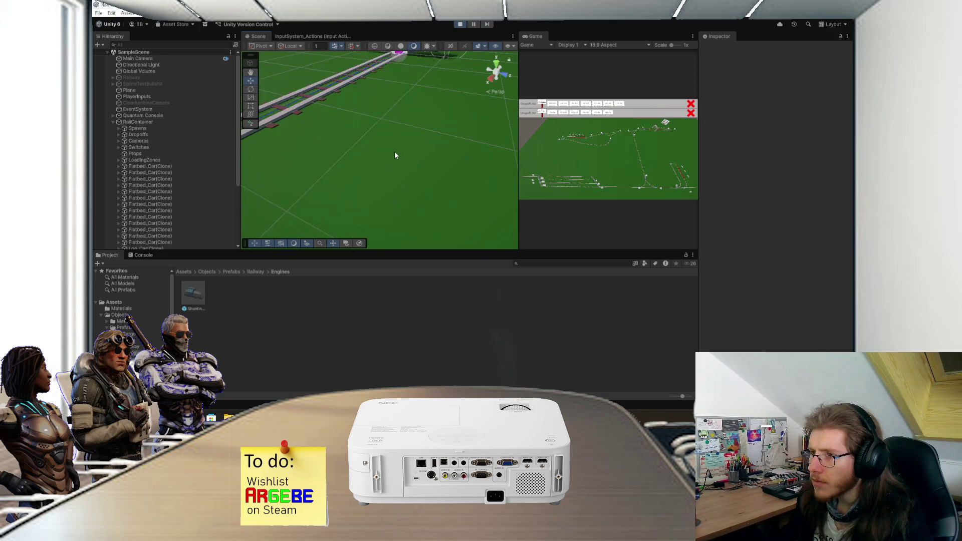
{"action": "scroll", "coordinate": [426, 155], "scroll_direction": "up", "scroll_amount": 3}
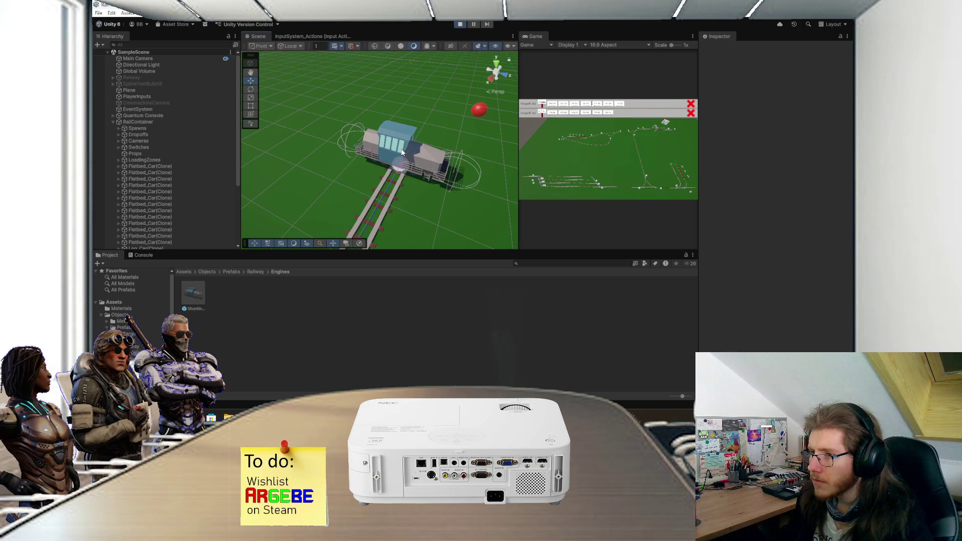
{"action": "left_click", "coordinate": [426, 155]}
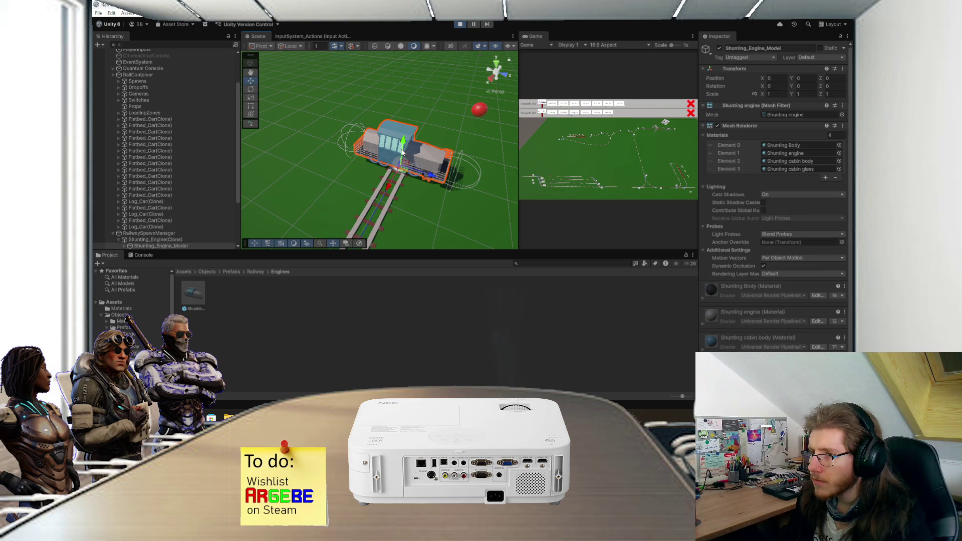
Select Shunting_Engine(Clone) and frame it in the Scene view while the game runs
{"action": "left_click", "coordinate": [188, 239]}
{"action": "key", "text": "f"}
{"action": "left_click", "coordinate": [543, 164]}
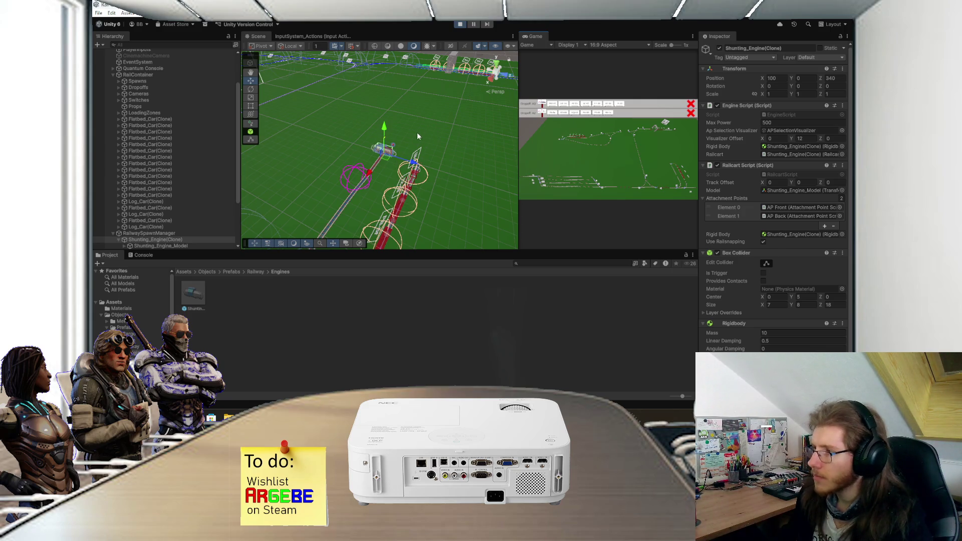
{"action": "scroll", "coordinate": [711, 263], "scroll_direction": "down", "scroll_amount": 1}
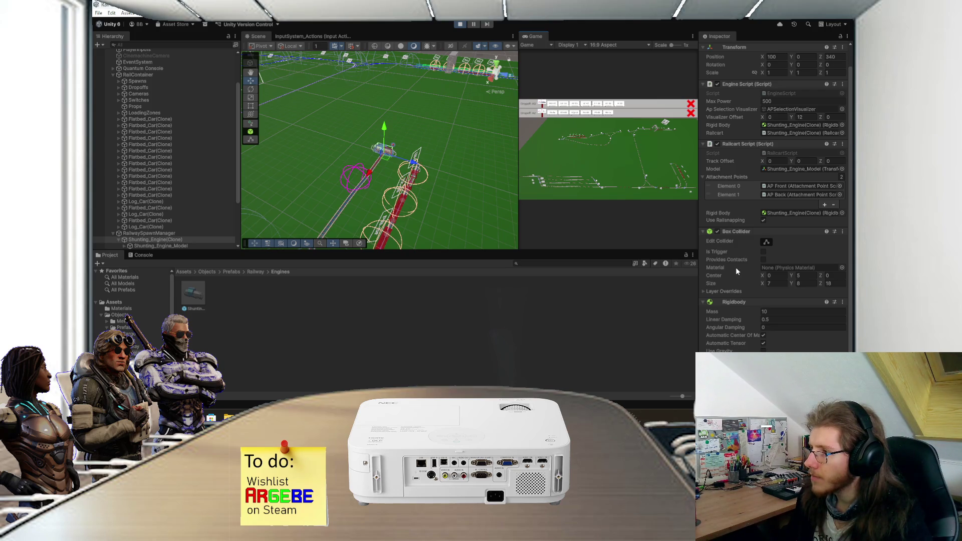
Uncheck Use Railsnapping on the Railcart Script, watch the engine drift off the rails, then stop play mode
{"action": "left_click", "coordinate": [764, 220]}
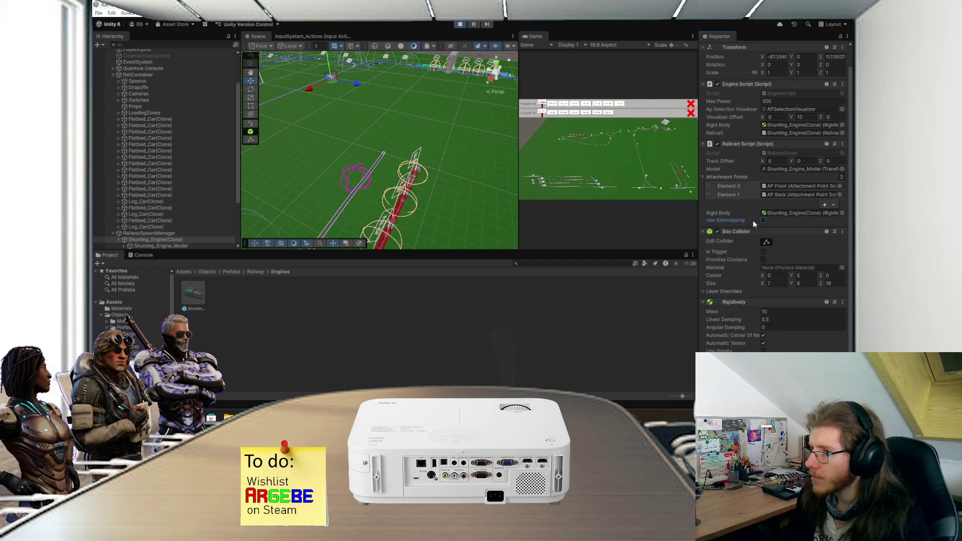
{"action": "scroll", "coordinate": [373, 107], "scroll_direction": "up", "scroll_amount": 5}
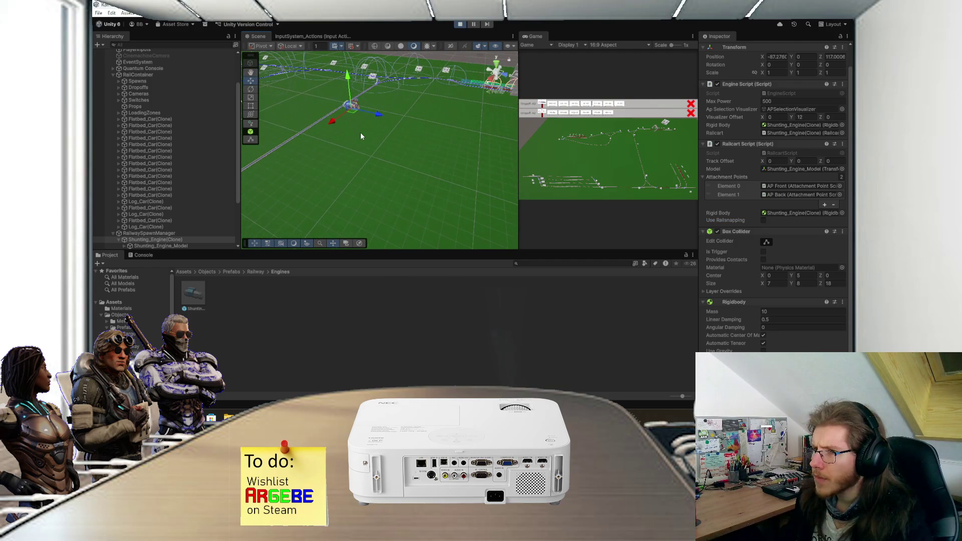
{"action": "scroll", "coordinate": [360, 140], "scroll_direction": "up", "scroll_amount": 5}
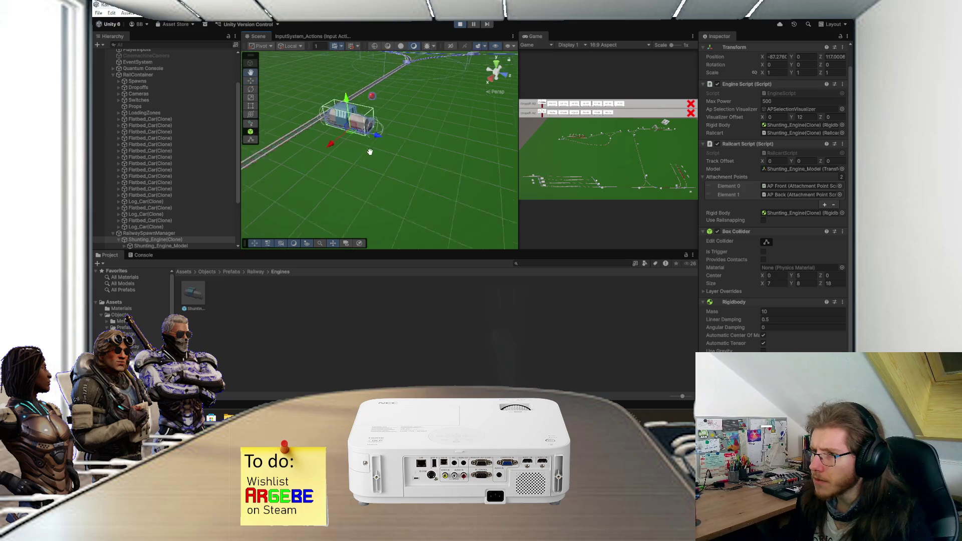
{"action": "scroll", "coordinate": [371, 153], "scroll_direction": "up", "scroll_amount": 2}
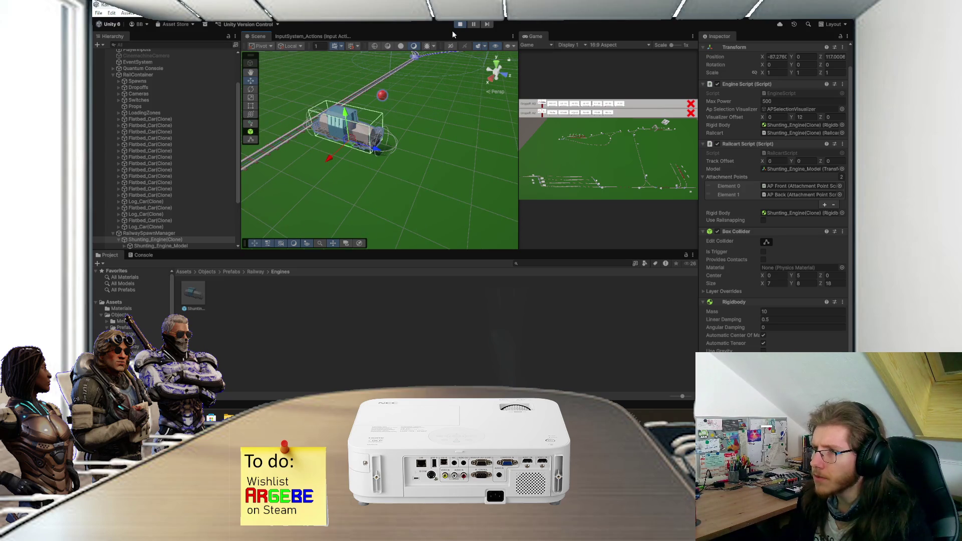
{"action": "scroll", "coordinate": [456, 113], "scroll_direction": "down", "scroll_amount": 4}
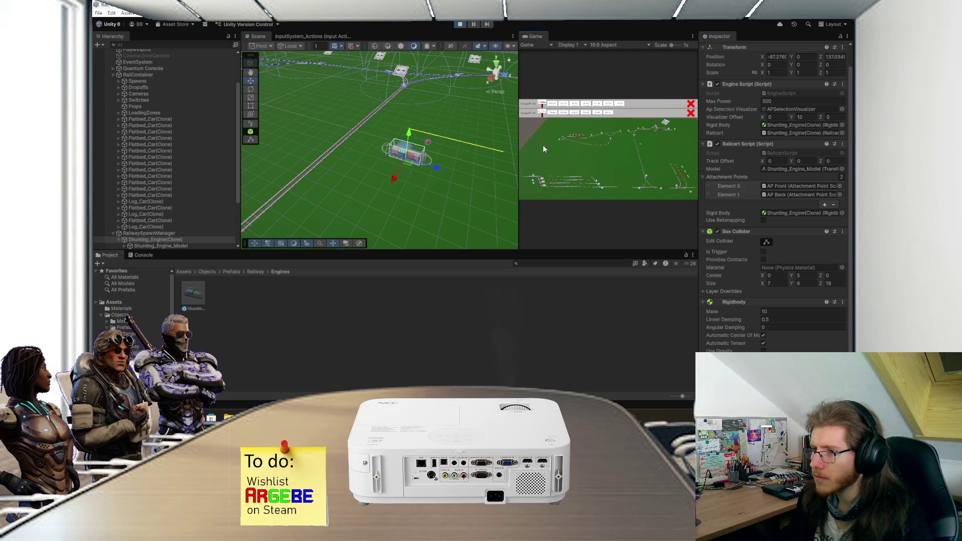
{"action": "left_click_drag", "start_coordinate": [454, 131], "coordinate": [433, 120]}
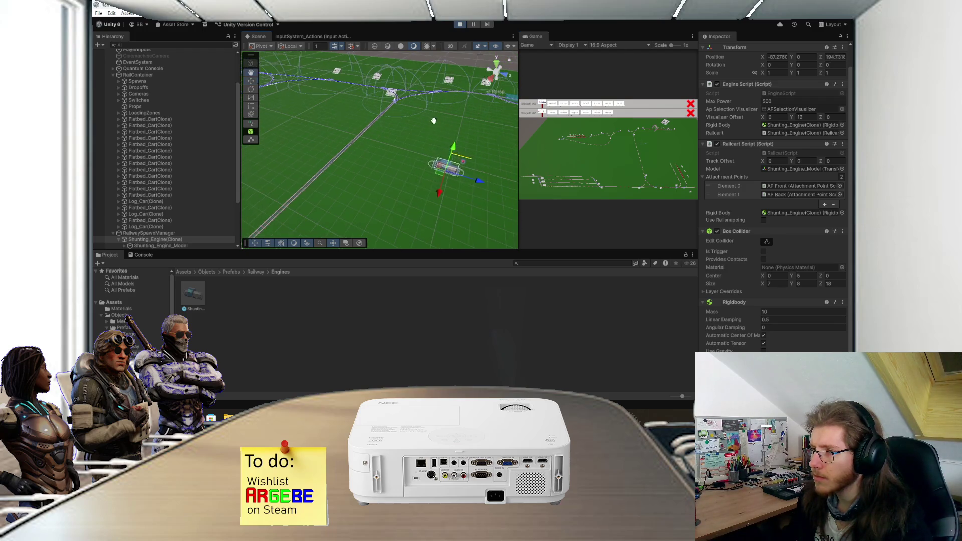
{"action": "key", "text": "ctrl+p"}
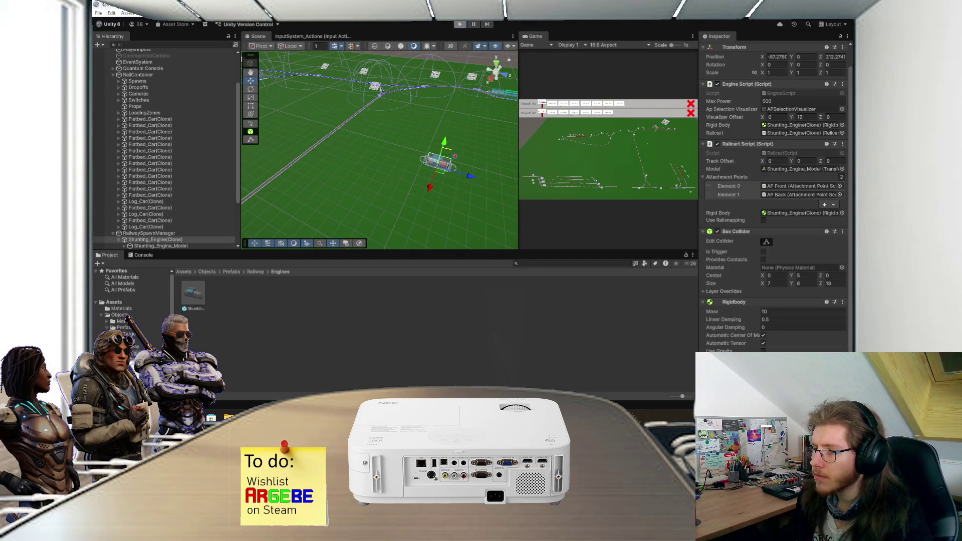
{"action": "key", "text": "alt+Tab"}
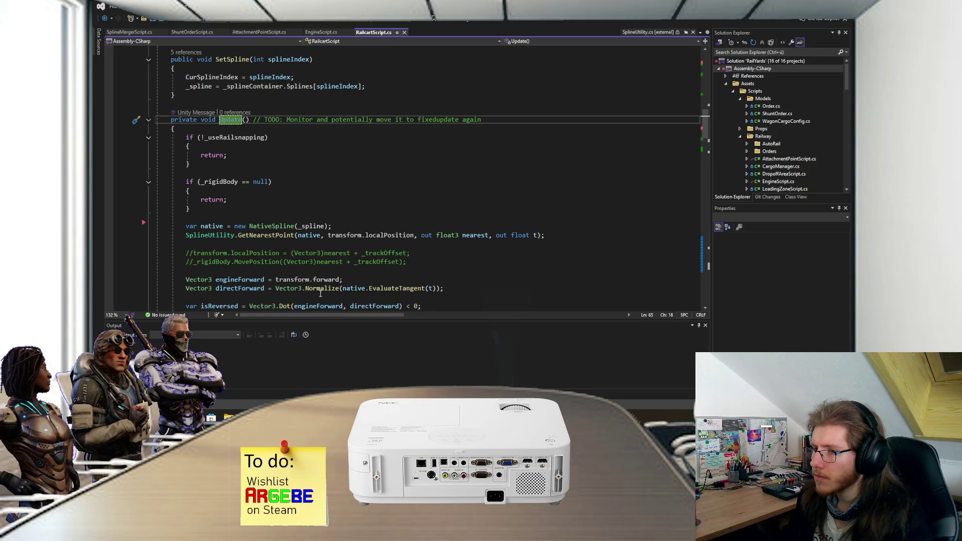
Review how midPoint and extendedPoint set the engine's position in RailcartScript
{"action": "scroll", "coordinate": [321, 294], "scroll_direction": "down", "scroll_amount": 3}
{"action": "scroll", "coordinate": [296, 267], "scroll_direction": "down", "scroll_amount": 3}
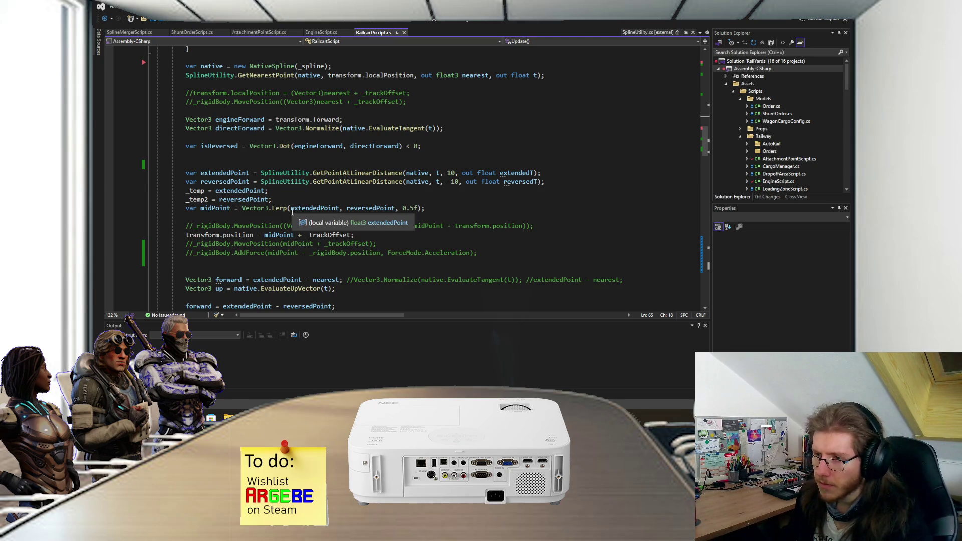
{"action": "left_click", "coordinate": [284, 235]}
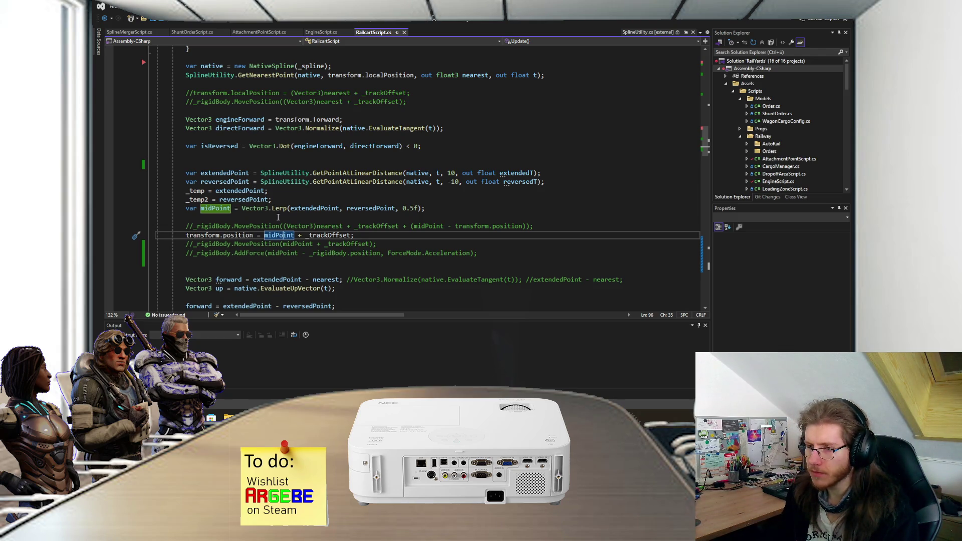
{"action": "mouse_move", "coordinate": [315, 206]}
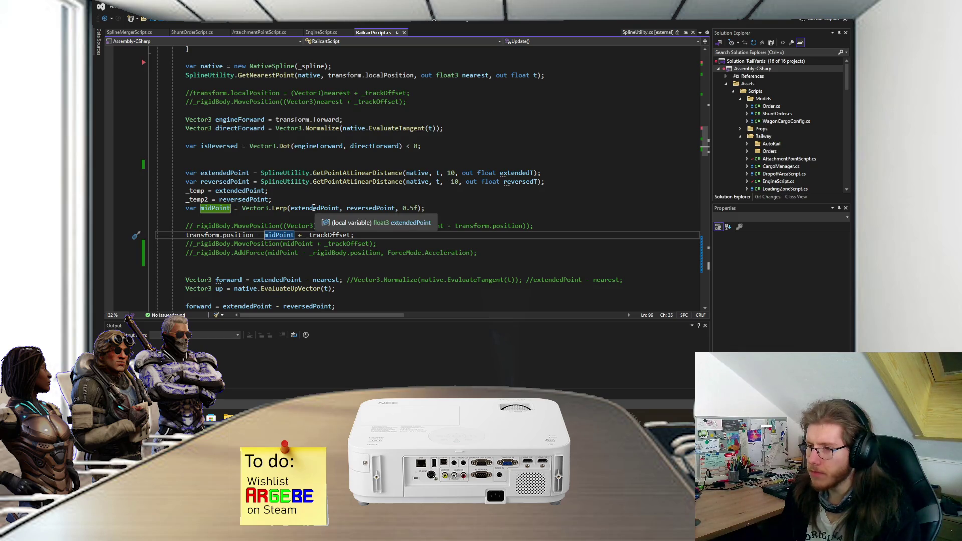
{"action": "left_click", "coordinate": [315, 208]}
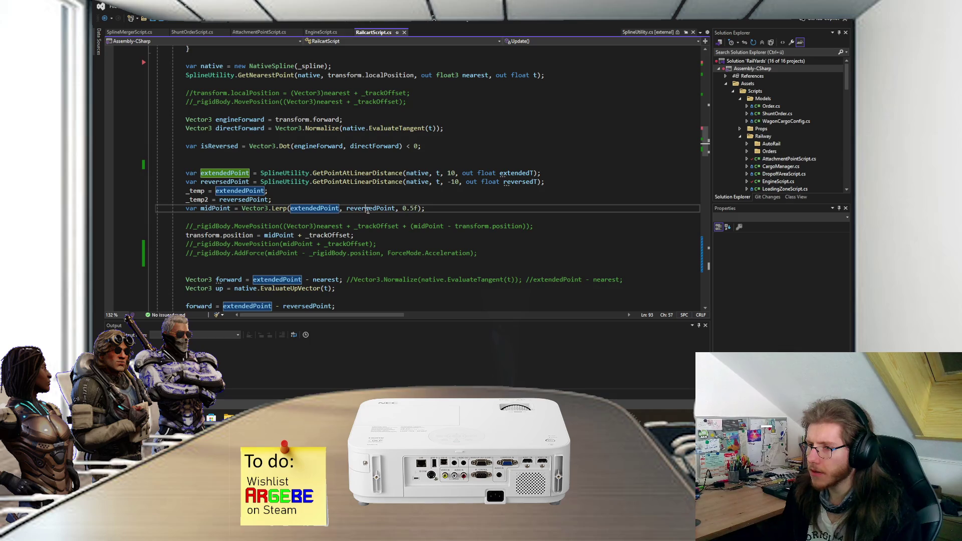
{"action": "mouse_move", "coordinate": [368, 211]}
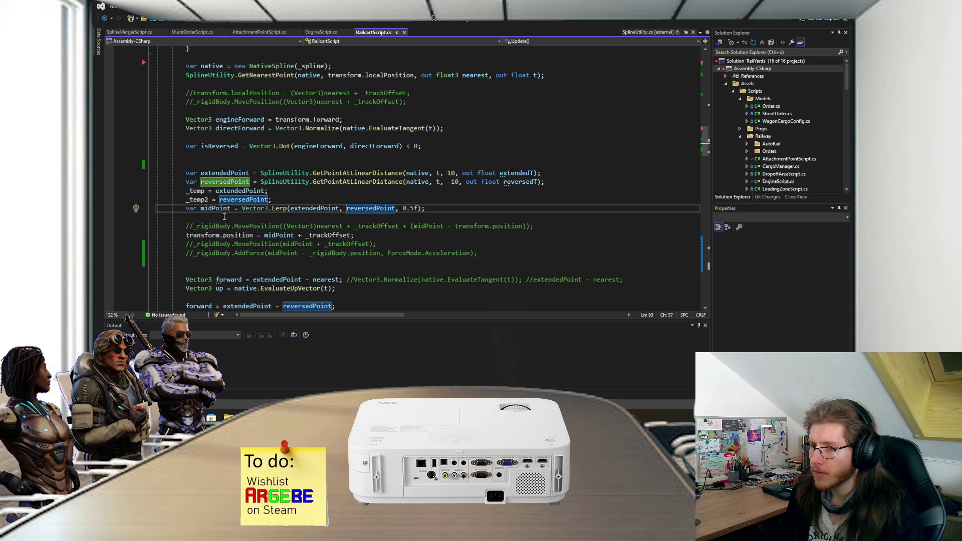
Change the transform.position assignment to transform.localPosition, save, and return to Unity
{"action": "left_click", "coordinate": [222, 236]}
{"action": "type", "text": "local"}
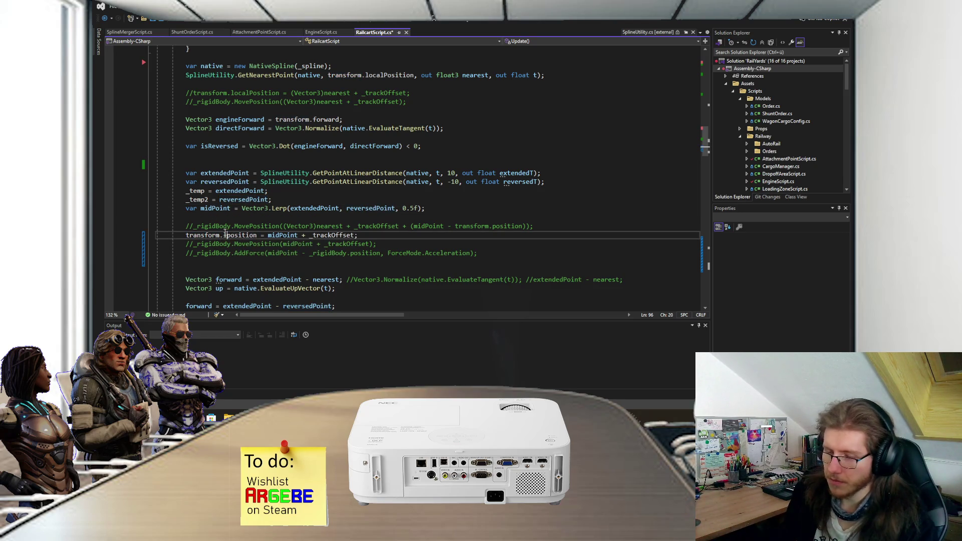
{"action": "key", "text": "Delete"}
{"action": "type", "text": "P"}
{"action": "key", "text": "ctrl+s"}
{"action": "key", "text": "alt+Tab"}
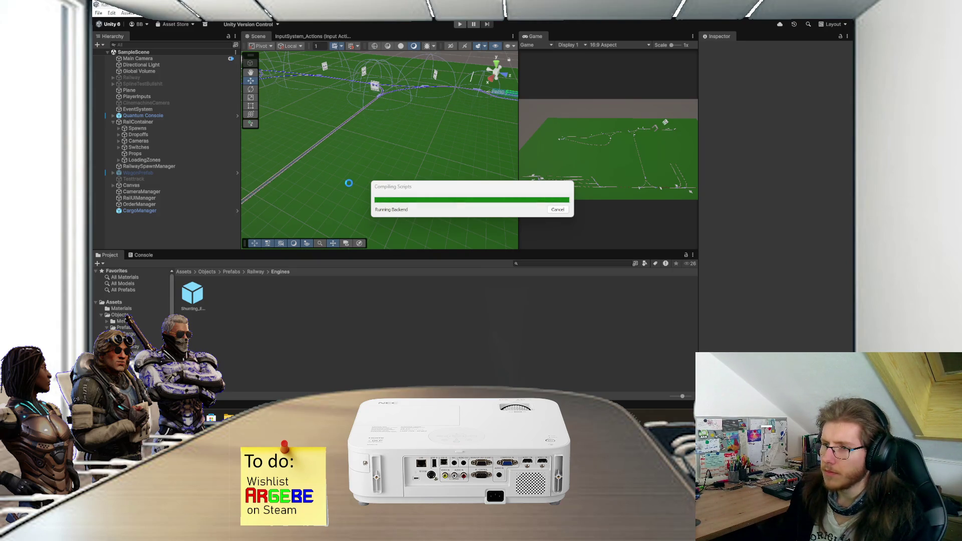
Orbit the Scene view to show more of the track and start play mode
{"action": "mouse_move", "coordinate": [347, 182]}
{"action": "left_mouse_down"}
{"action": "mouse_move", "coordinate": [371, 149]}
{"action": "mouse_move", "coordinate": [401, 146]}
{"action": "left_mouse_up"}
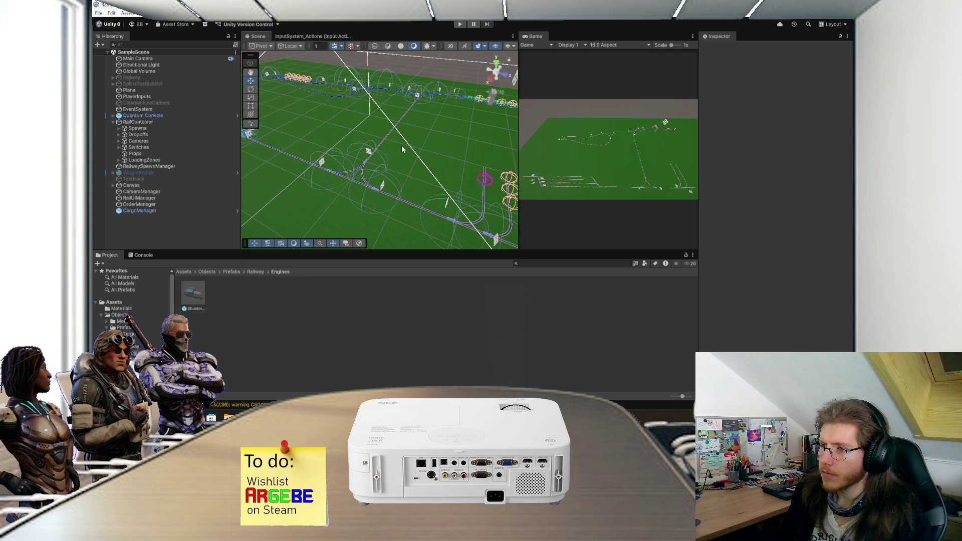
{"action": "scroll", "coordinate": [401, 145], "scroll_direction": "up", "scroll_amount": 2}
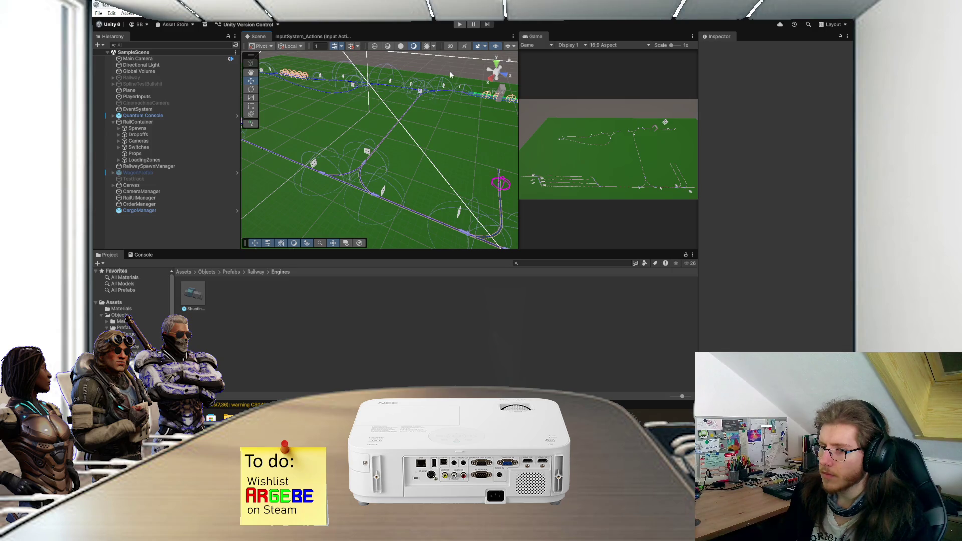
{"action": "left_click", "coordinate": [460, 24]}
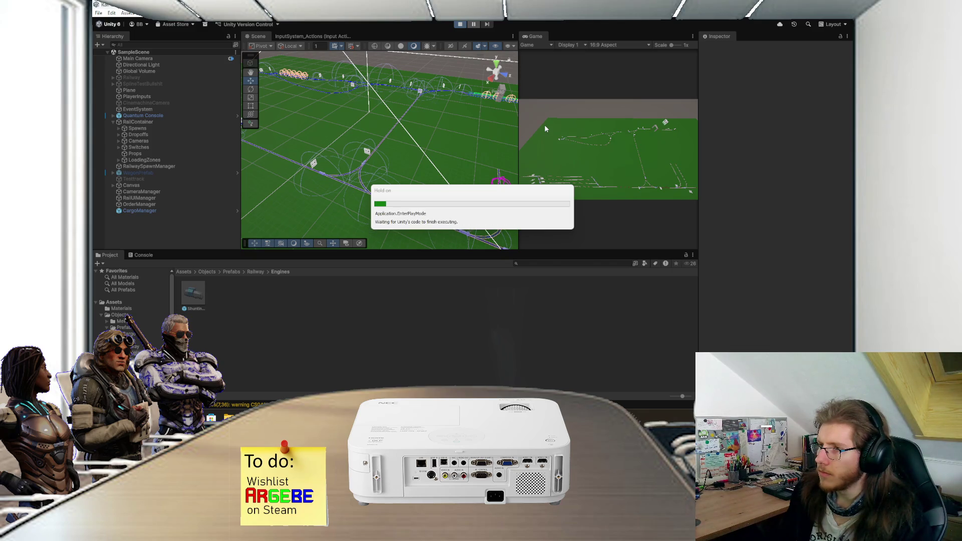
Scroll through the RailcartScript code in Visual Studio
{"action": "key", "text": "alt+Tab"}
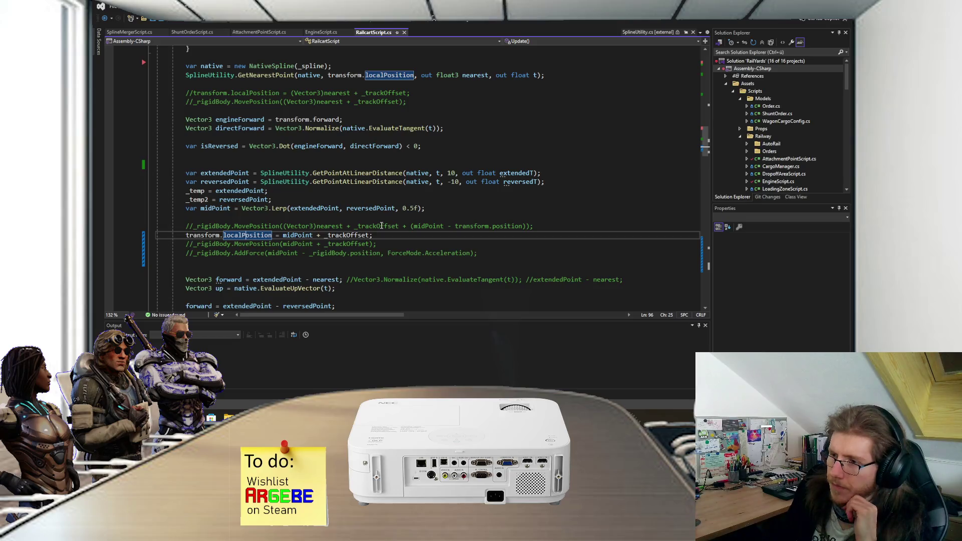
{"action": "scroll", "coordinate": [381, 226], "scroll_direction": "down", "scroll_amount": 4}
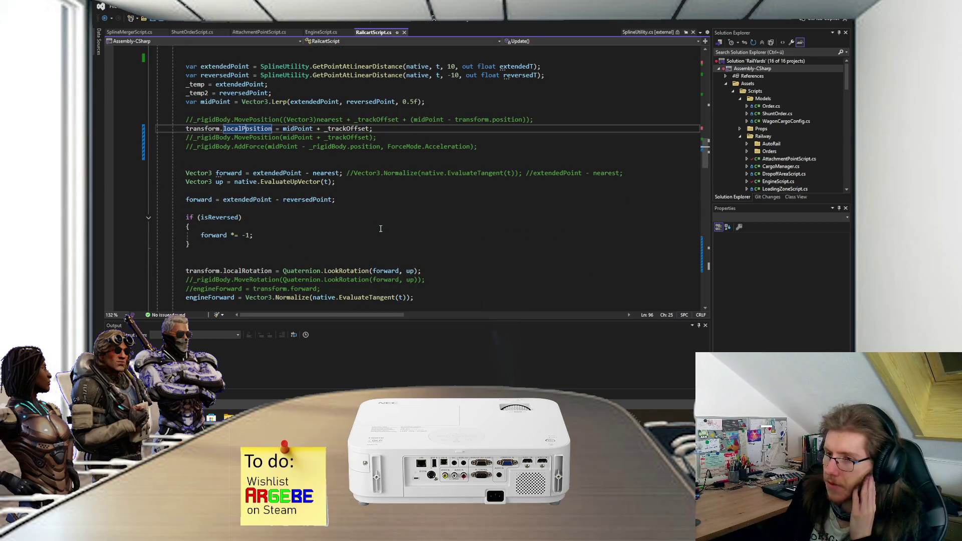
{"action": "scroll", "coordinate": [378, 231], "scroll_direction": "up", "scroll_amount": 2}
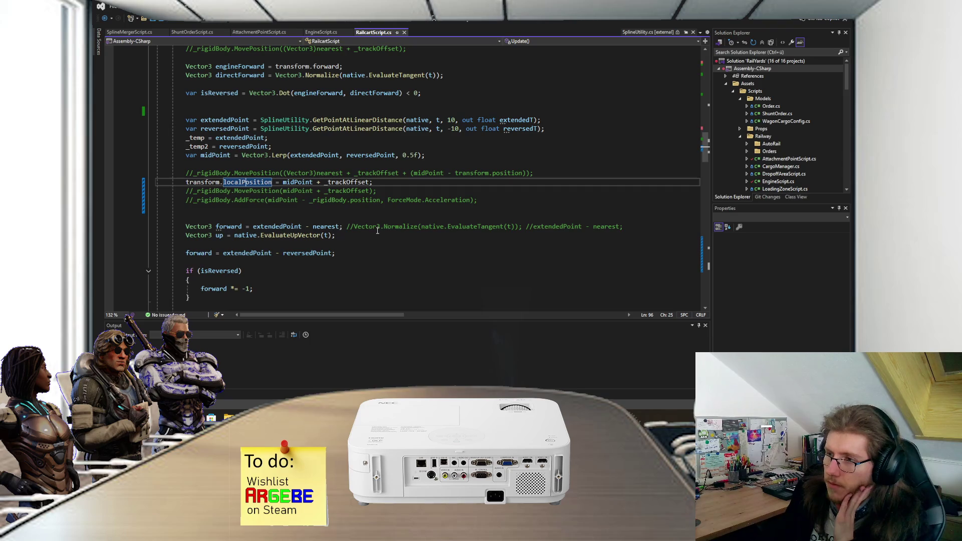
{"action": "key", "text": "alt+Tab"}
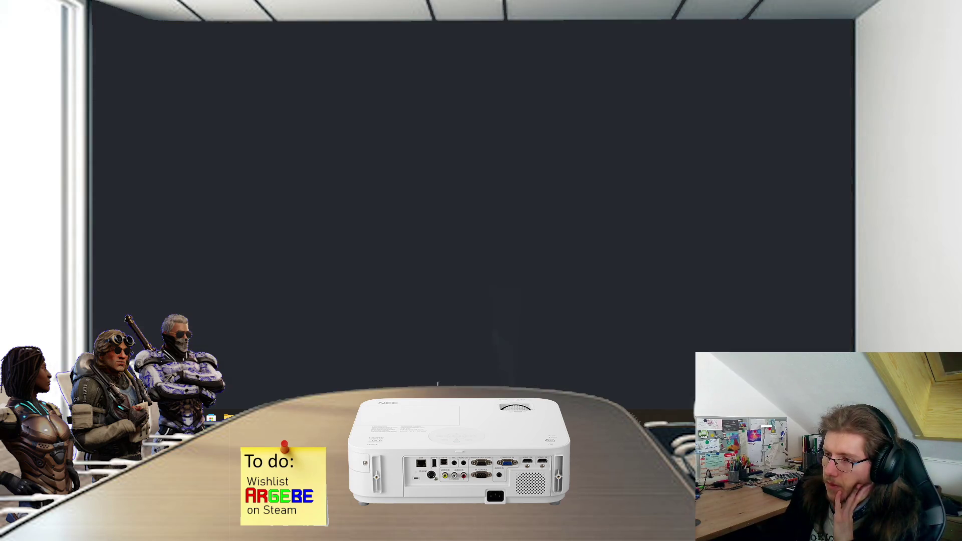
Scroll through the RailcartScript.cs diff showing transform.position replaced by transform.localPosition
{"action": "scroll", "coordinate": [414, 195], "scroll_direction": "down", "scroll_amount": 4}
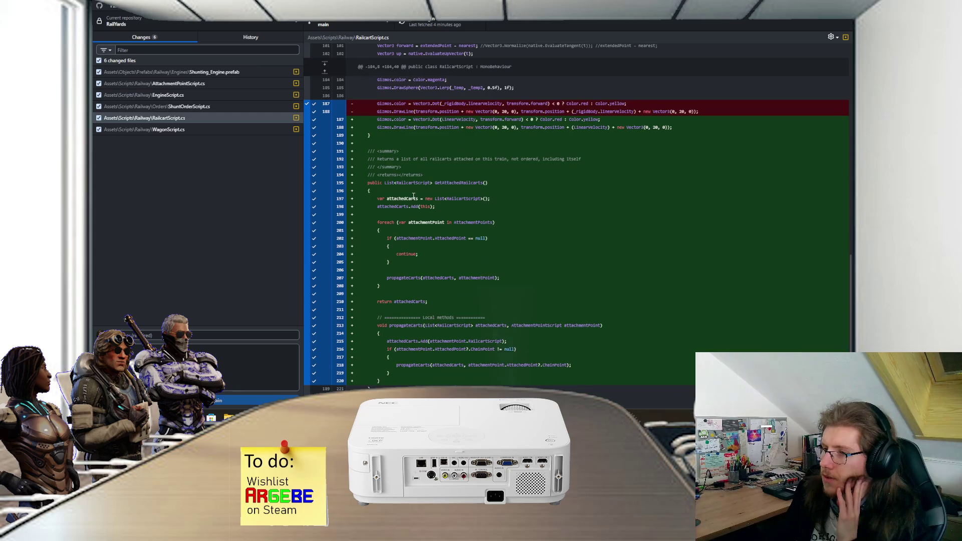
{"action": "scroll", "coordinate": [418, 188], "scroll_direction": "up", "scroll_amount": 8}
{"action": "scroll", "coordinate": [416, 195], "scroll_direction": "up", "scroll_amount": 2}
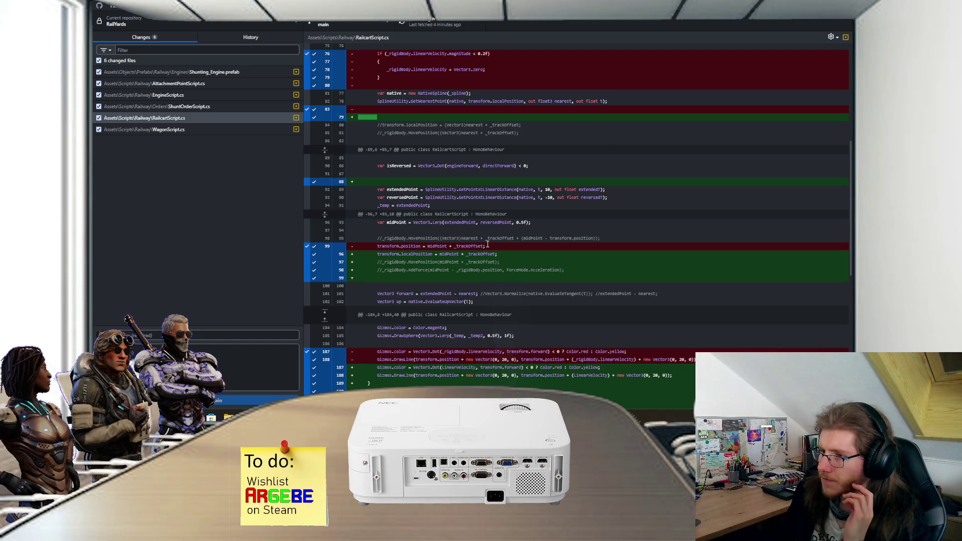
{"action": "scroll", "coordinate": [485, 244], "scroll_direction": "up", "scroll_amount": 4}
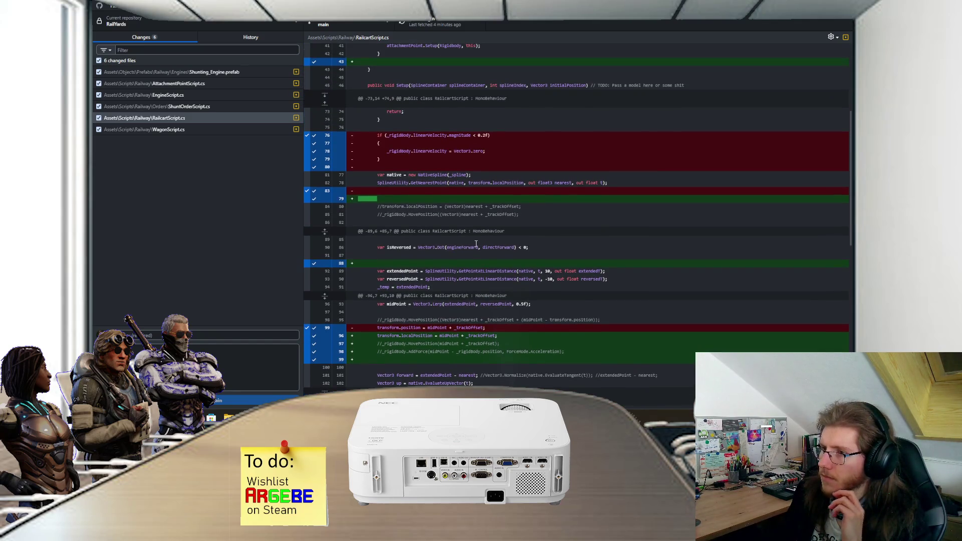
{"action": "scroll", "coordinate": [476, 244], "scroll_direction": "up", "scroll_amount": 4}
{"action": "scroll", "coordinate": [474, 241], "scroll_direction": "up", "scroll_amount": 4}
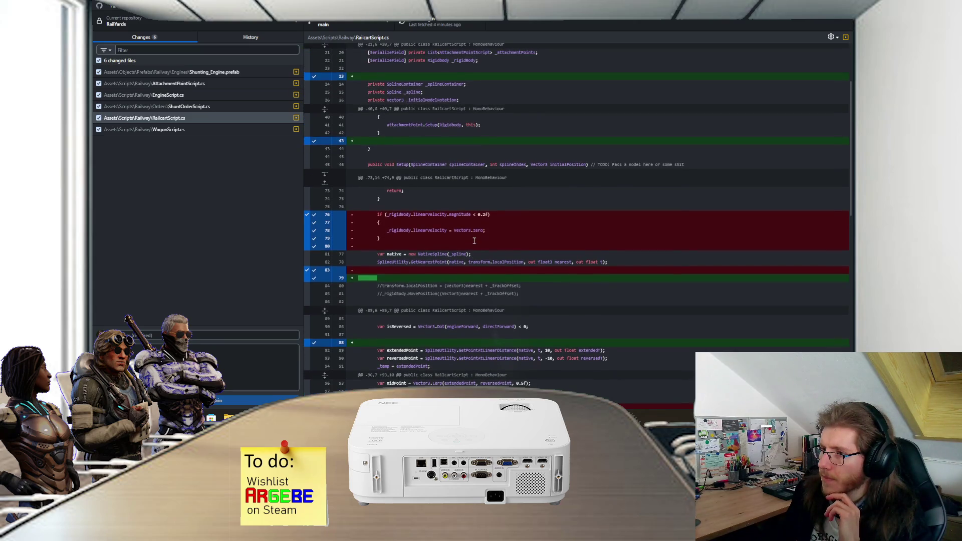
{"action": "scroll", "coordinate": [475, 241], "scroll_direction": "up", "scroll_amount": 1}
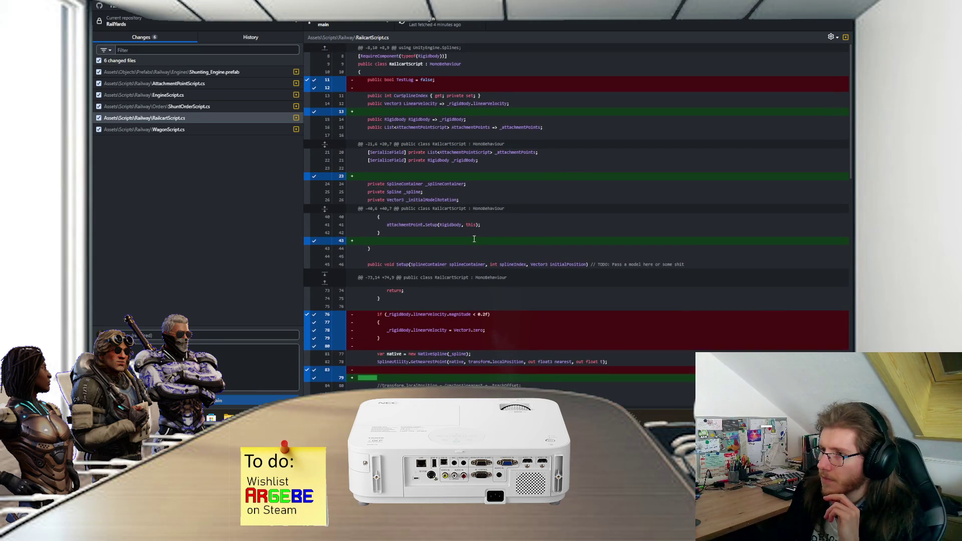
{"action": "scroll", "coordinate": [474, 240], "scroll_direction": "down", "scroll_amount": 6}
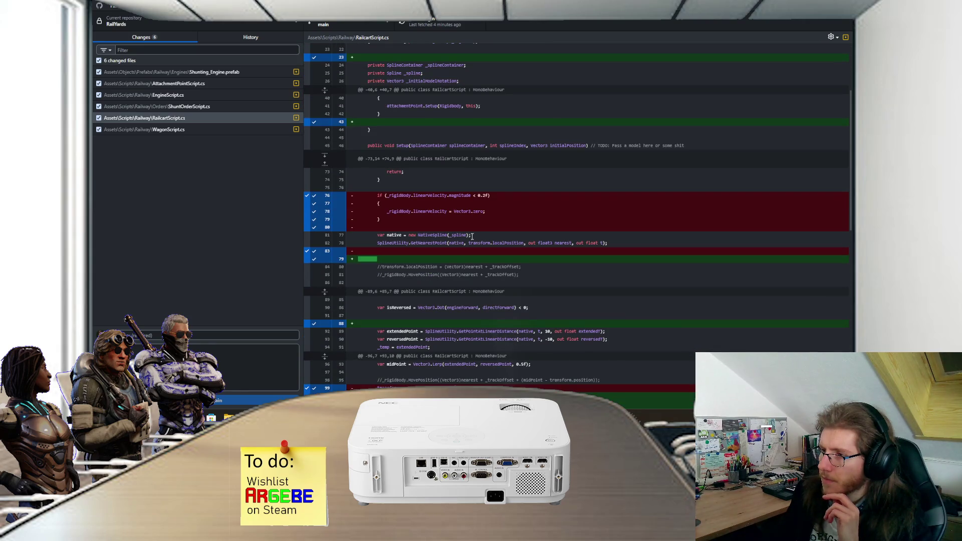
{"action": "scroll", "coordinate": [470, 235], "scroll_direction": "down", "scroll_amount": 6}
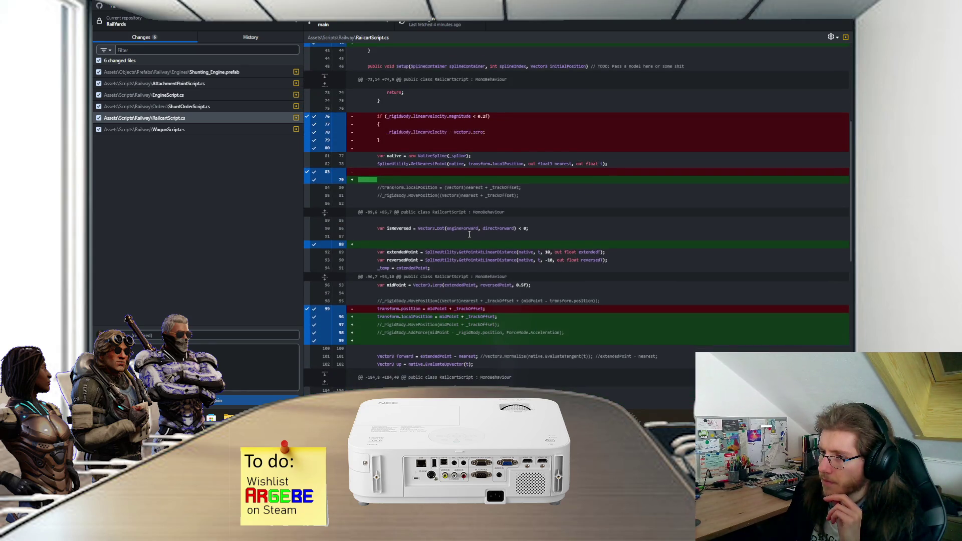
{"action": "scroll", "coordinate": [470, 235], "scroll_direction": "down", "scroll_amount": 4}
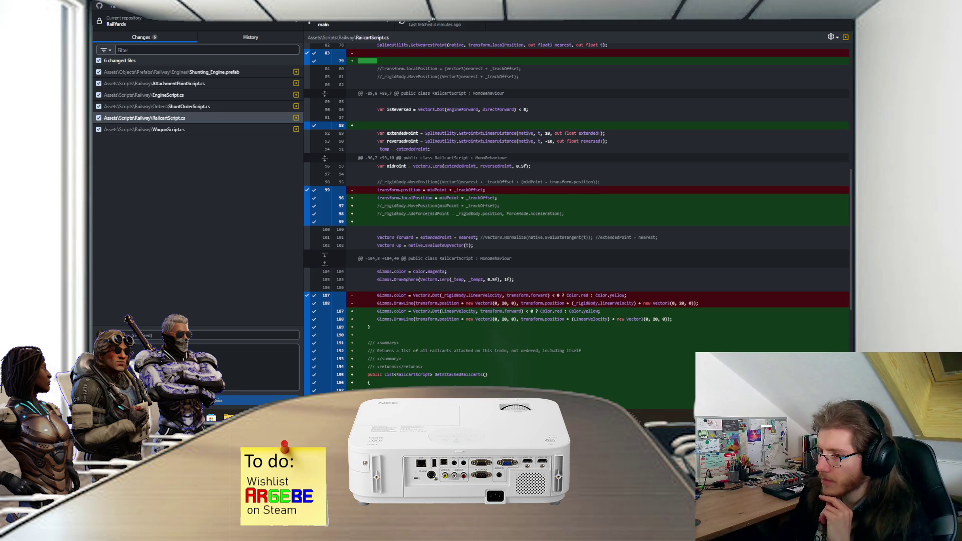
{"action": "key", "text": "alt+Tab"}
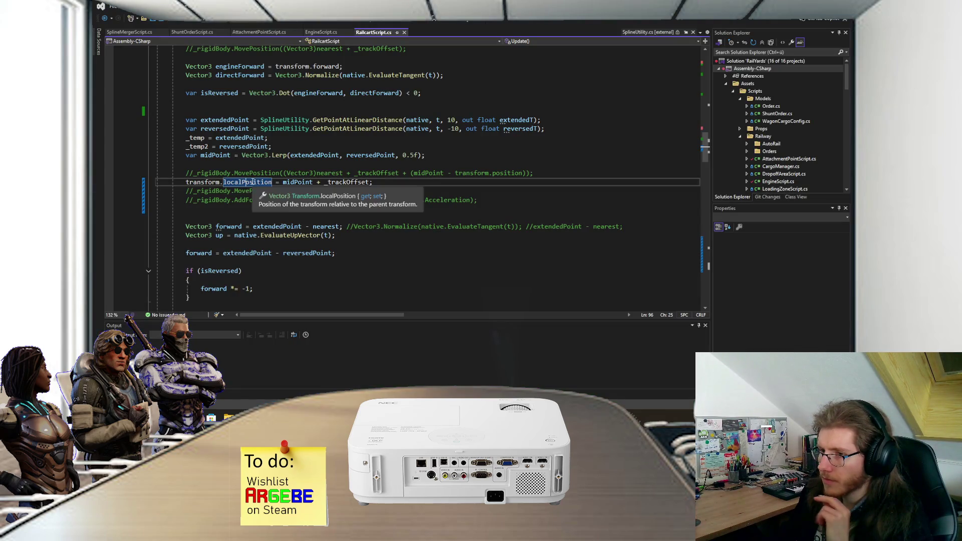
Revert line 96 to assign transform.position, recompile in Unity, and select the Shunting_Engine prefab
{"action": "key", "text": "BackSpace"}
{"action": "key", "text": "BackSpace"}
{"action": "key", "text": "BackSpace"}
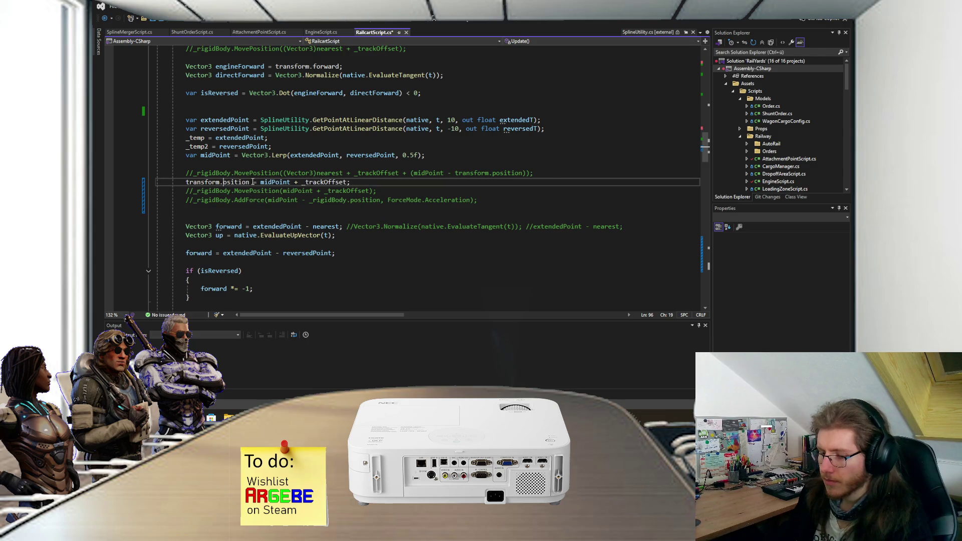
{"action": "key", "text": "End"}
{"action": "key", "text": "alt+Tab"}
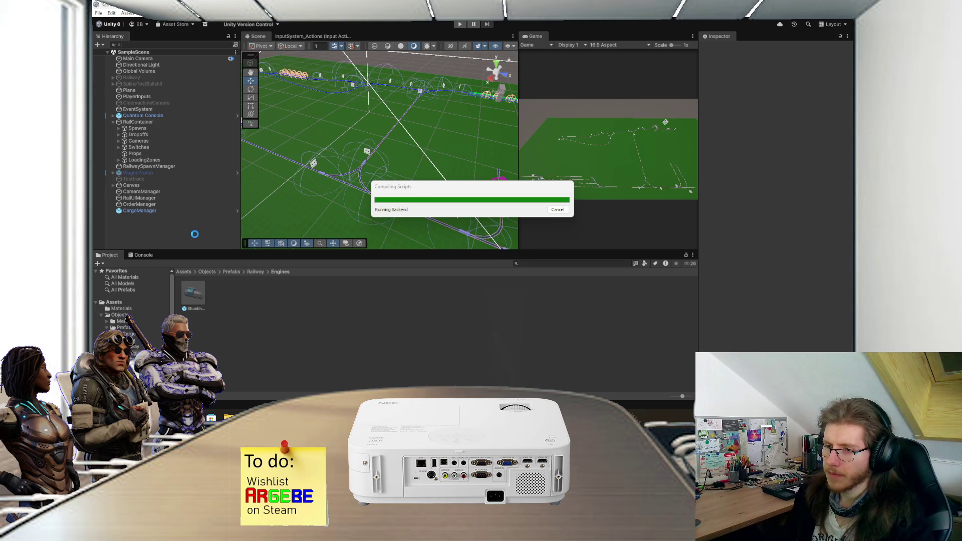
{"action": "left_click", "coordinate": [204, 299]}
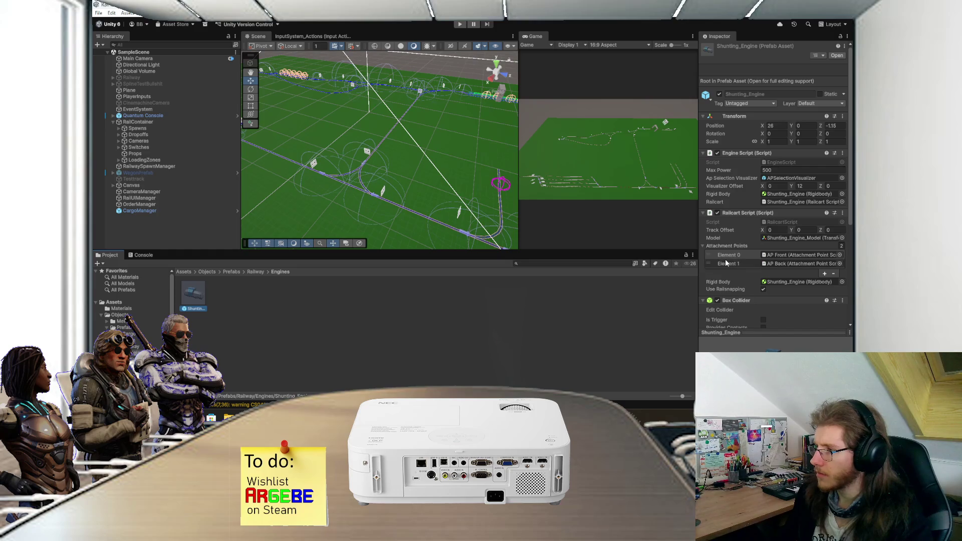
Scroll the Shunting_Engine prefab's Inspector down to its Rigidbody settings
{"action": "scroll", "coordinate": [726, 260], "scroll_direction": "down", "scroll_amount": 3}
{"action": "scroll", "coordinate": [726, 262], "scroll_direction": "down", "scroll_amount": 2}
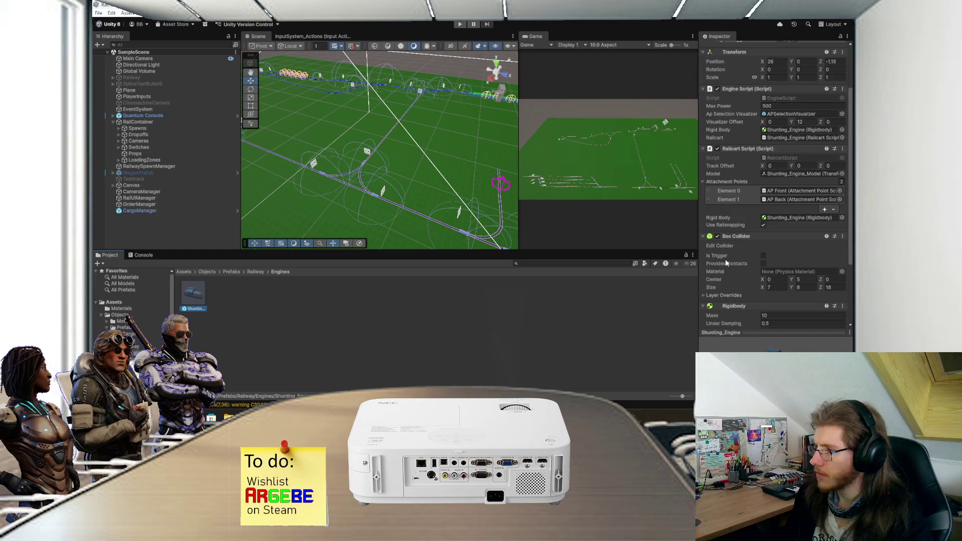
{"action": "scroll", "coordinate": [725, 262], "scroll_direction": "down", "scroll_amount": 3}
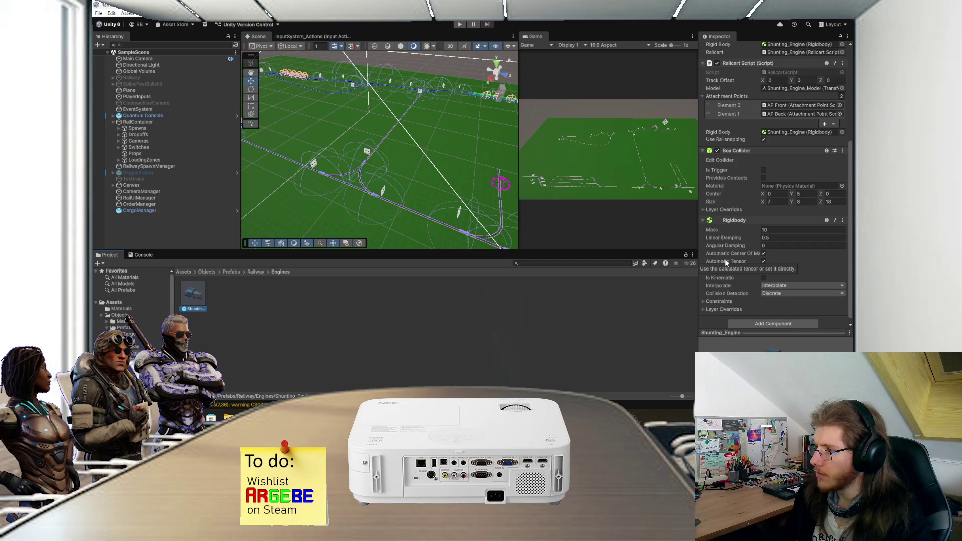
{"action": "scroll", "coordinate": [725, 259], "scroll_direction": "down", "scroll_amount": 1}
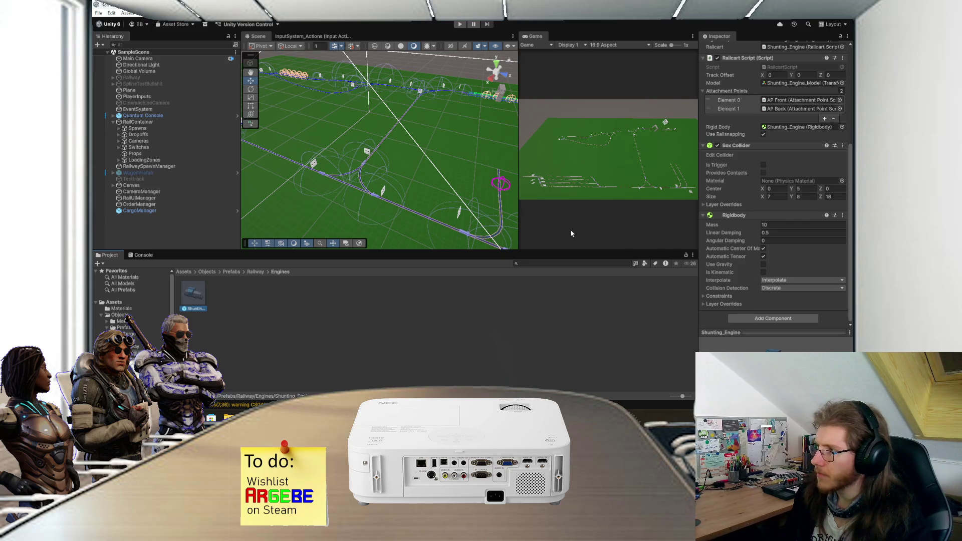
{"action": "key", "text": "alt+Tab"}
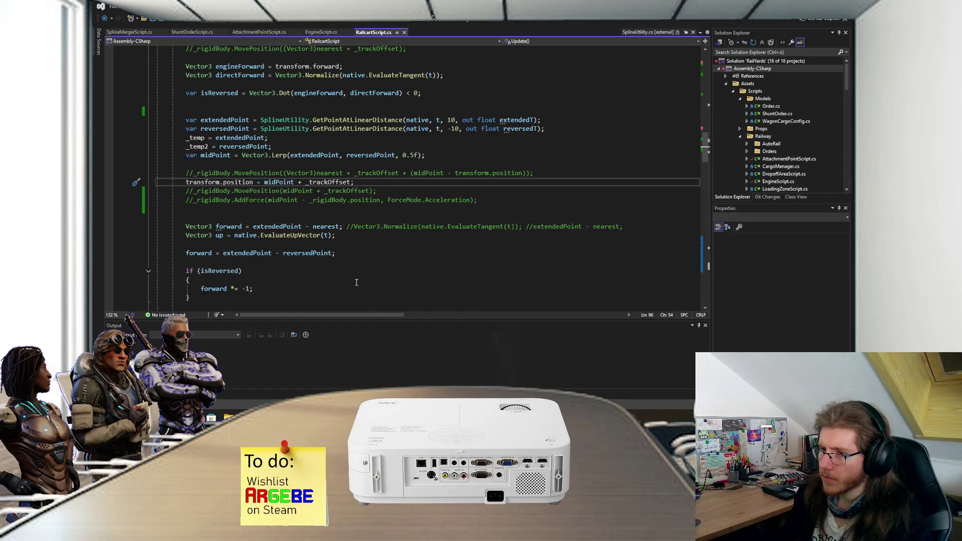
Open the Shunting_Engine.prefab diff in GitHub Desktop to check the interpolation change
{"action": "scroll", "coordinate": [352, 260], "scroll_direction": "up", "scroll_amount": 7}
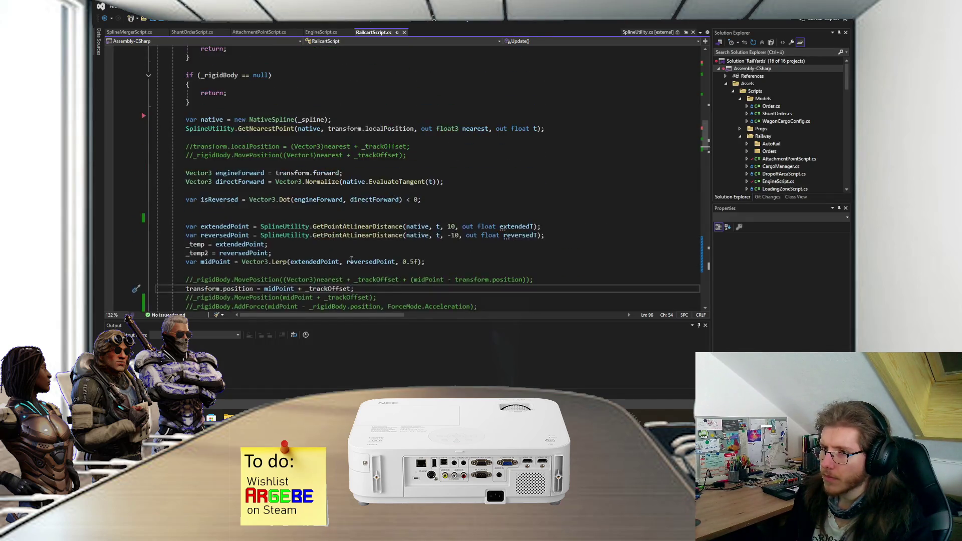
{"action": "scroll", "coordinate": [356, 262], "scroll_direction": "down", "scroll_amount": 3}
{"action": "scroll", "coordinate": [355, 262], "scroll_direction": "down", "scroll_amount": 3}
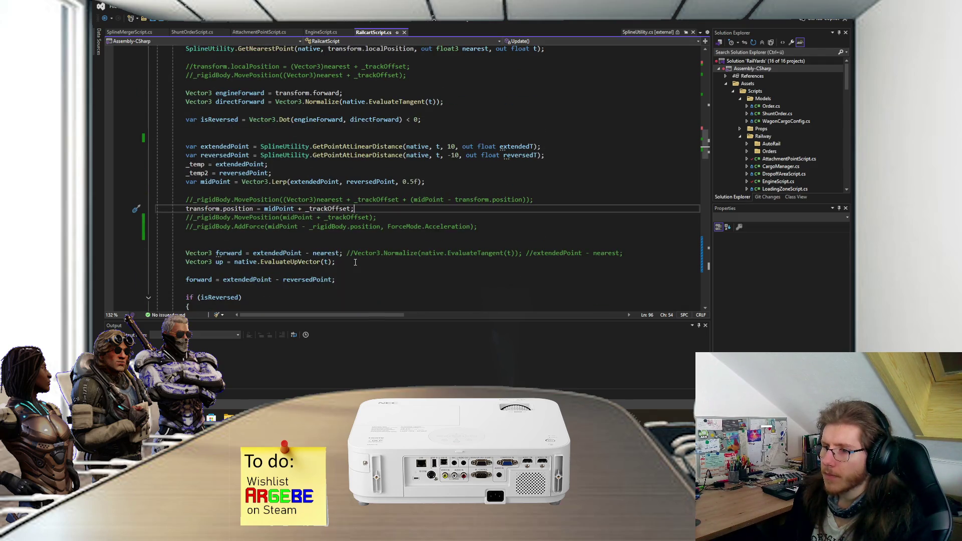
{"action": "key", "text": "alt+Tab"}
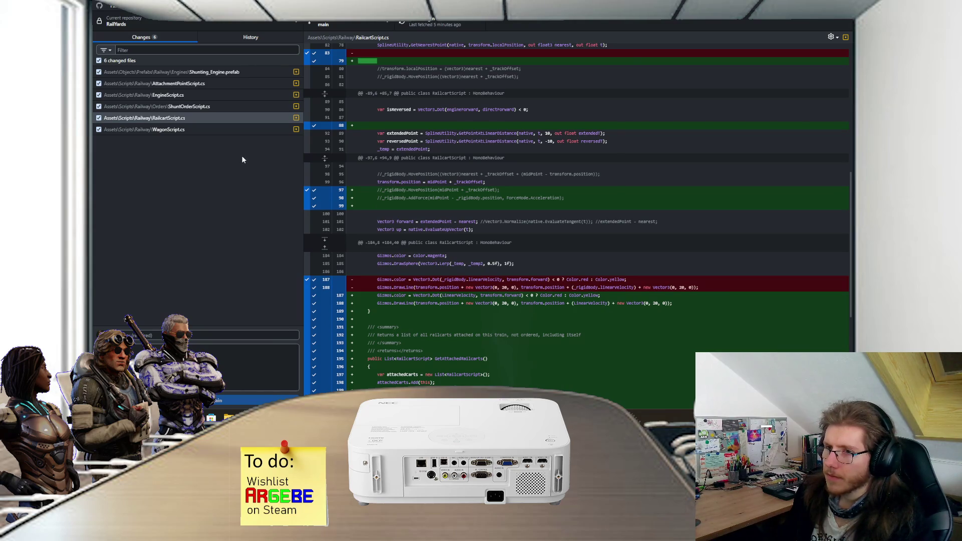
{"action": "left_click", "coordinate": [256, 75]}
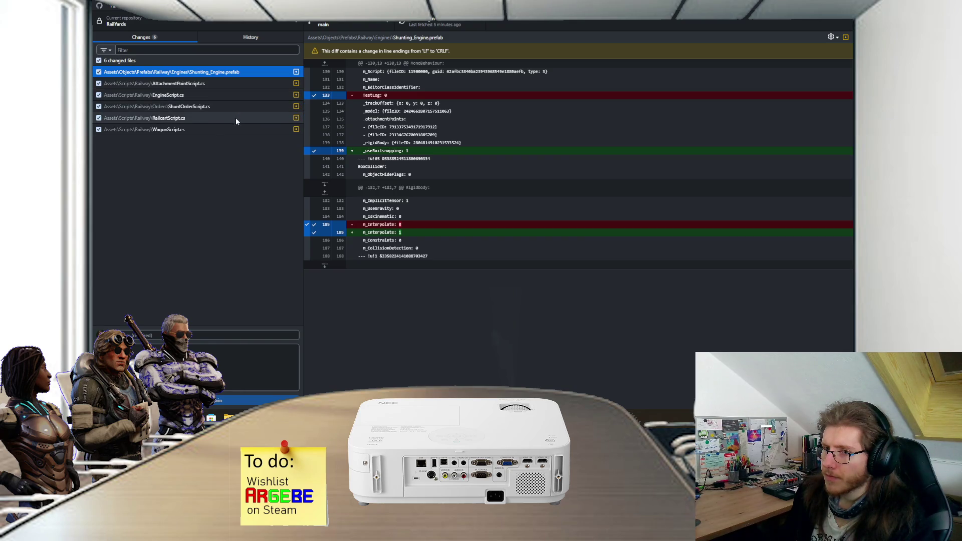
{"action": "key", "text": "alt+Tab"}
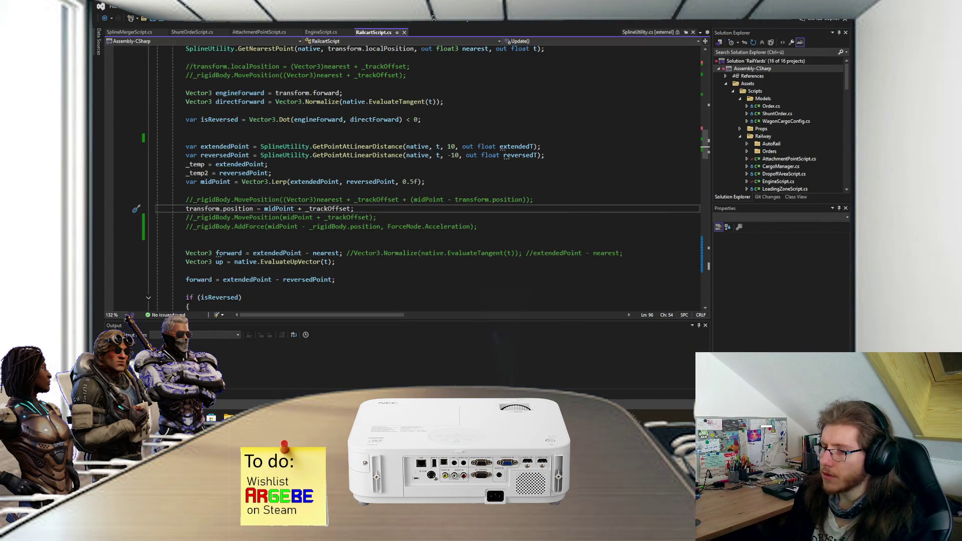
Set the Shunting_Engine Rigidbody interpolation to None and start a play test
{"action": "key", "text": "alt+Tab"}
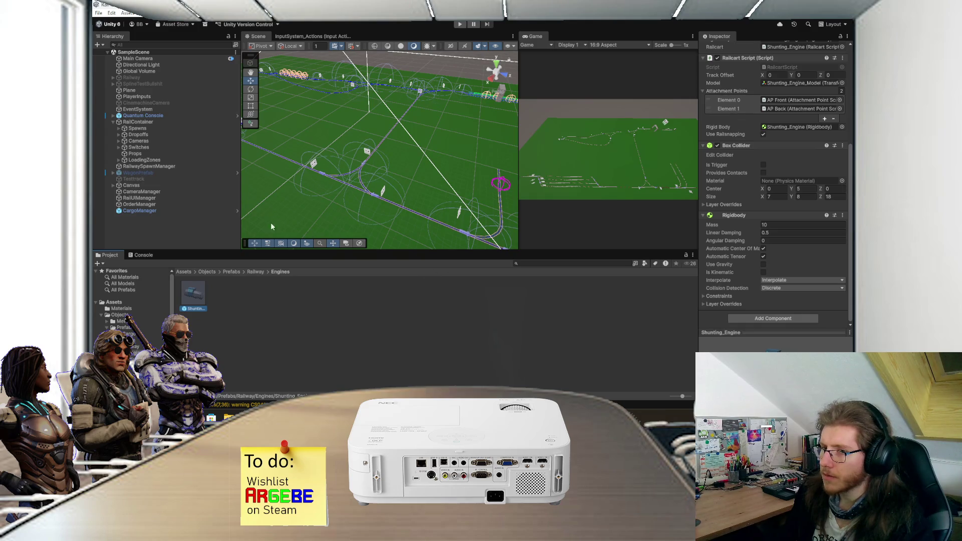
{"action": "left_click", "coordinate": [782, 280]}
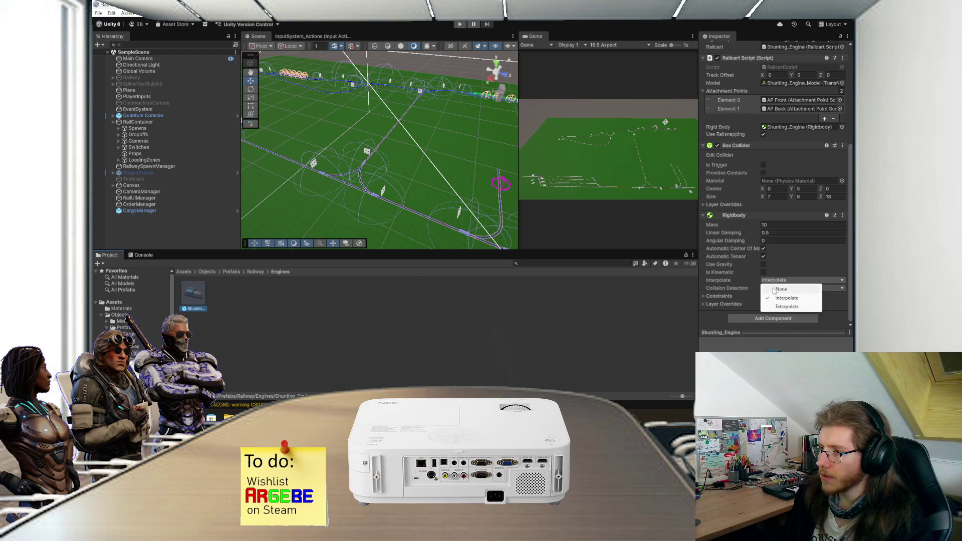
{"action": "left_click", "coordinate": [775, 292]}
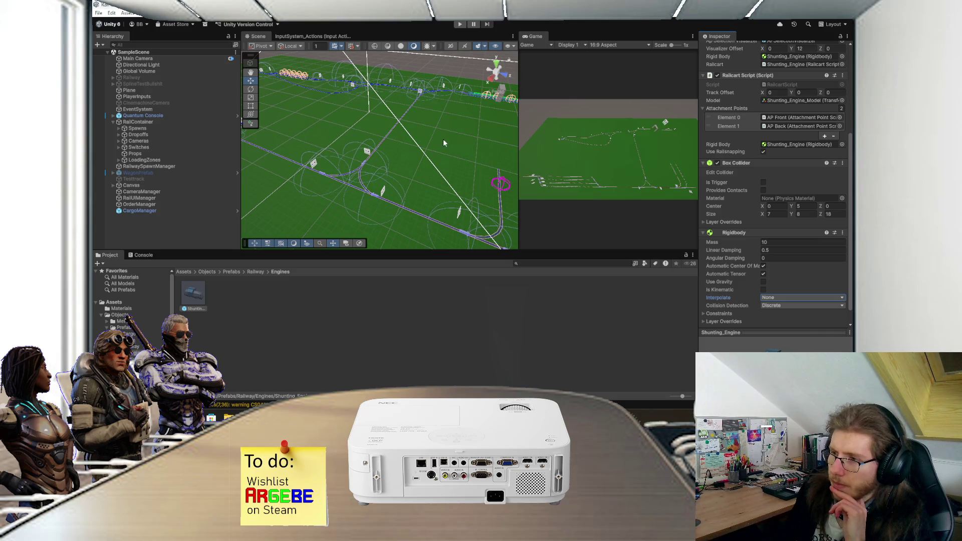
{"action": "left_click", "coordinate": [460, 25]}
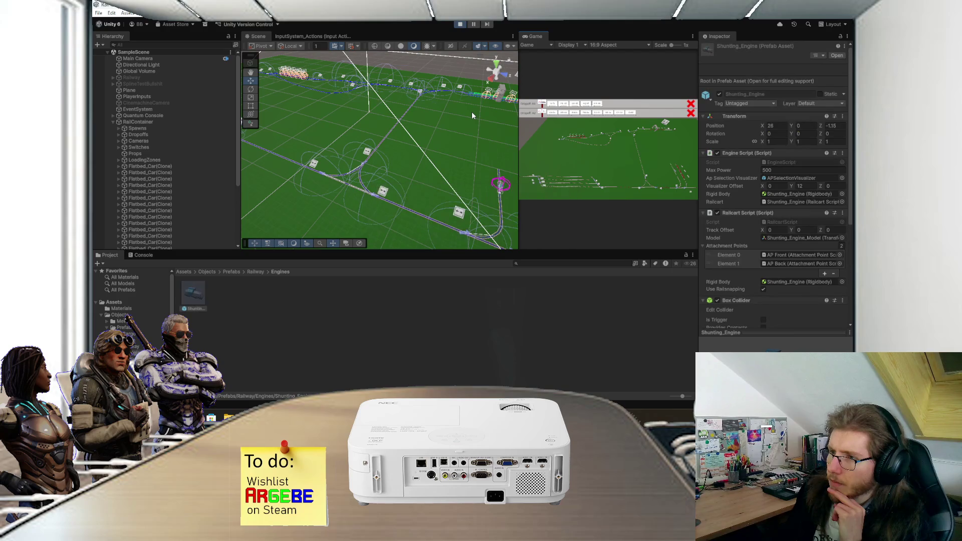
Zoom in and frame the moving shunting engine in the Scene view, then end the play test
{"action": "mouse_move", "coordinate": [471, 116]}
{"action": "left_mouse_down"}
{"action": "mouse_move", "coordinate": [484, 153]}
{"action": "mouse_move", "coordinate": [431, 174]}
{"action": "mouse_move", "coordinate": [421, 166]}
{"action": "left_mouse_up"}
{"action": "scroll", "coordinate": [419, 172], "scroll_direction": "up", "scroll_amount": 1}
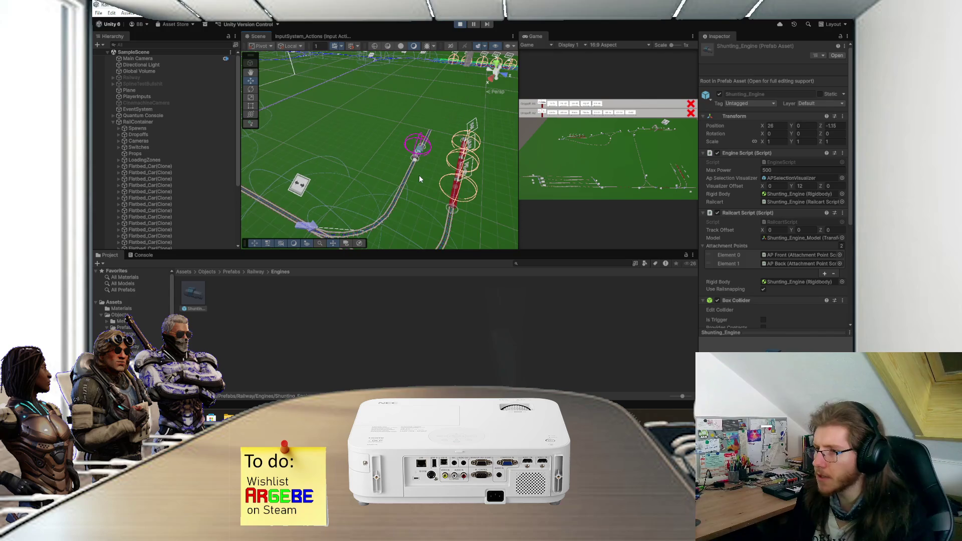
{"action": "scroll", "coordinate": [421, 171], "scroll_direction": "up", "scroll_amount": 1}
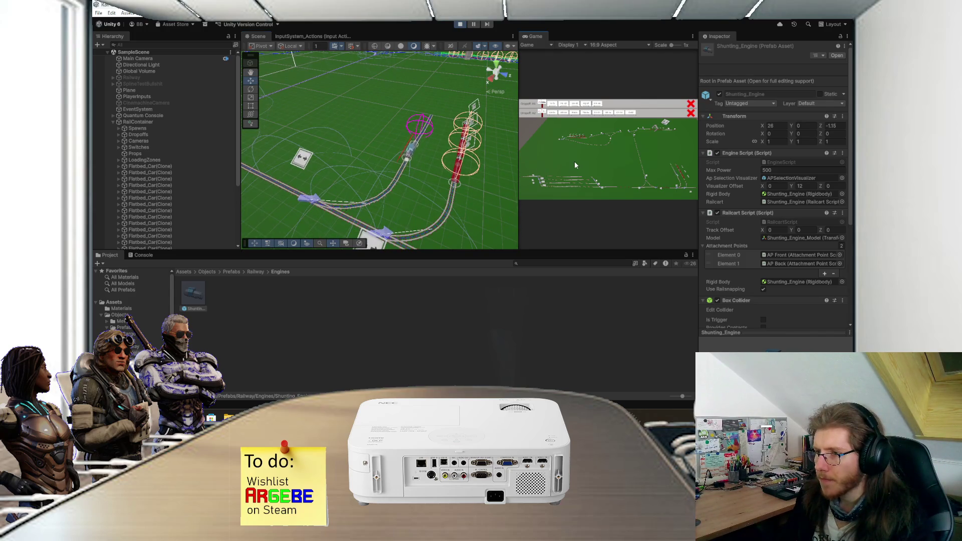
{"action": "scroll", "coordinate": [419, 164], "scroll_direction": "up", "scroll_amount": 5}
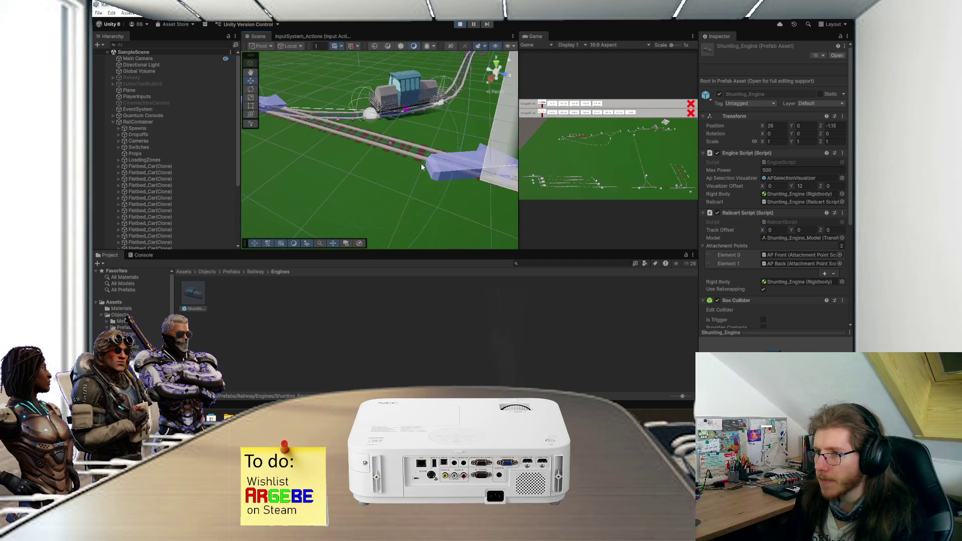
{"action": "key", "text": "f"}
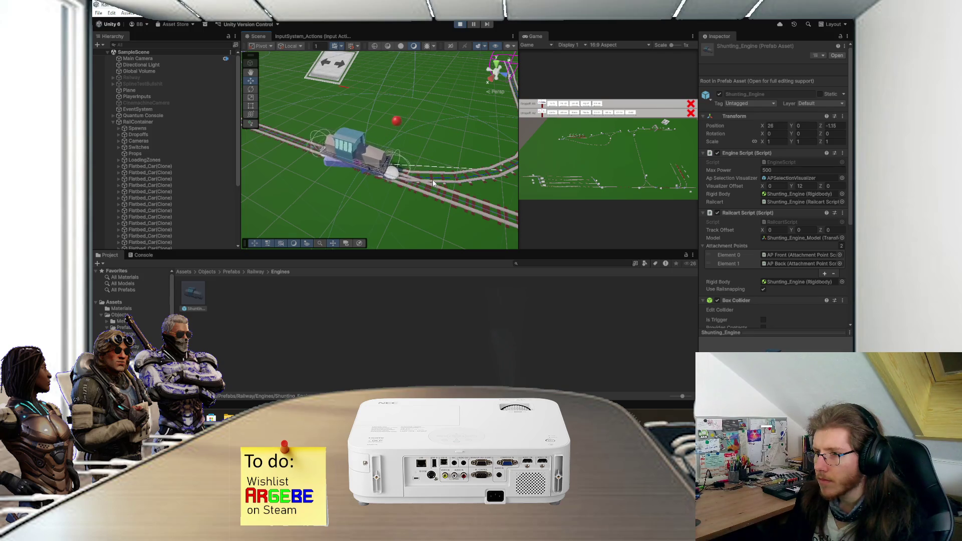
{"action": "key", "text": "f"}
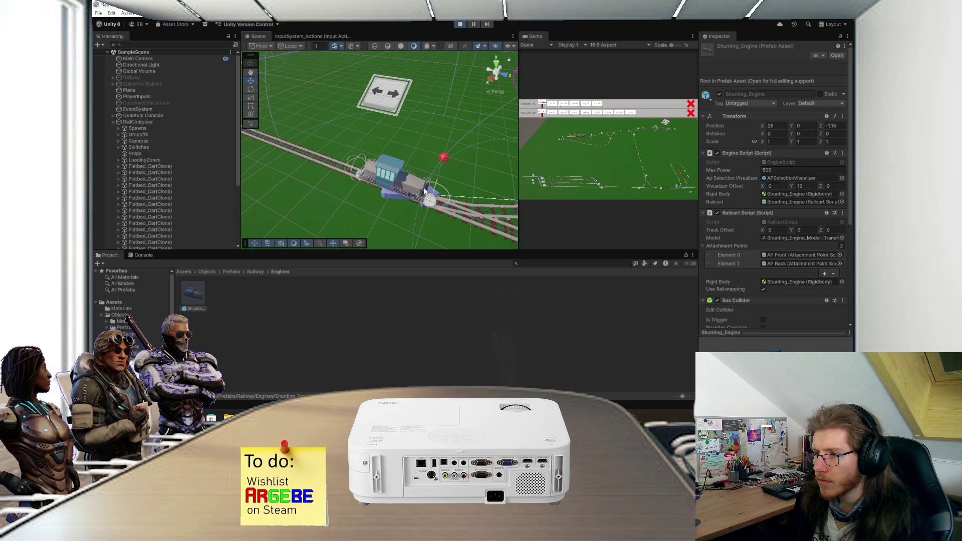
{"action": "key", "text": "grave"}
{"action": "left_click", "coordinate": [490, 176]}
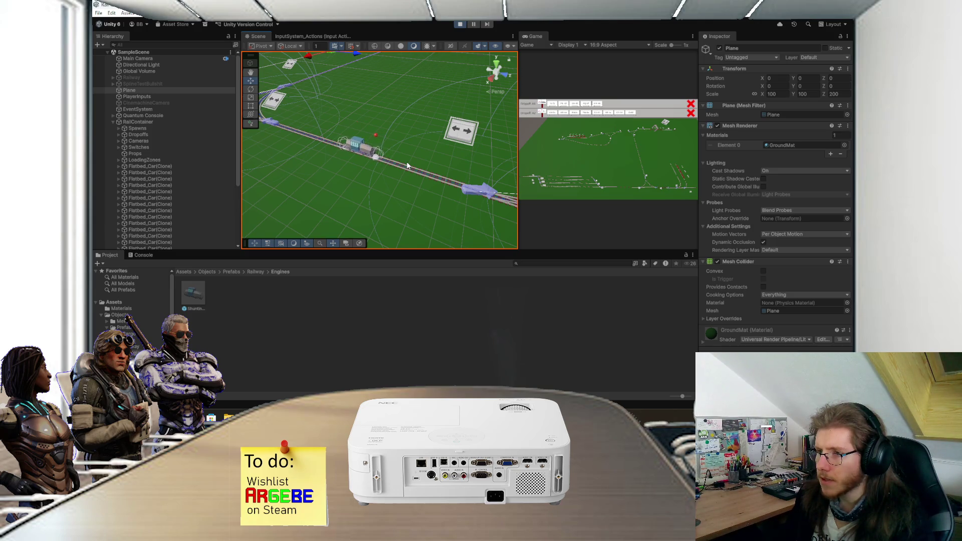
{"action": "left_click", "coordinate": [461, 24]}
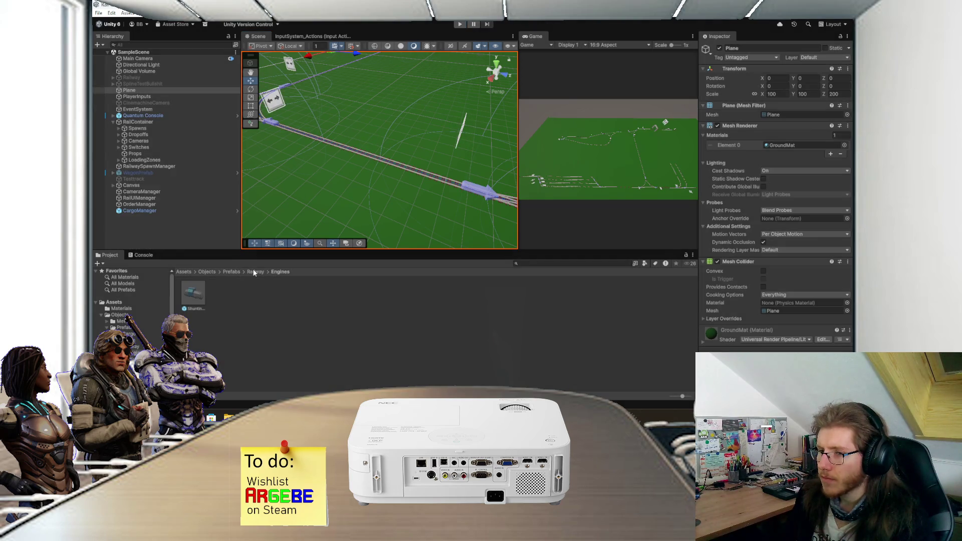
Browse Prefabs > Railway to the Engines folder and select the Shunting_Engine prefab
{"action": "left_click", "coordinate": [255, 272]}
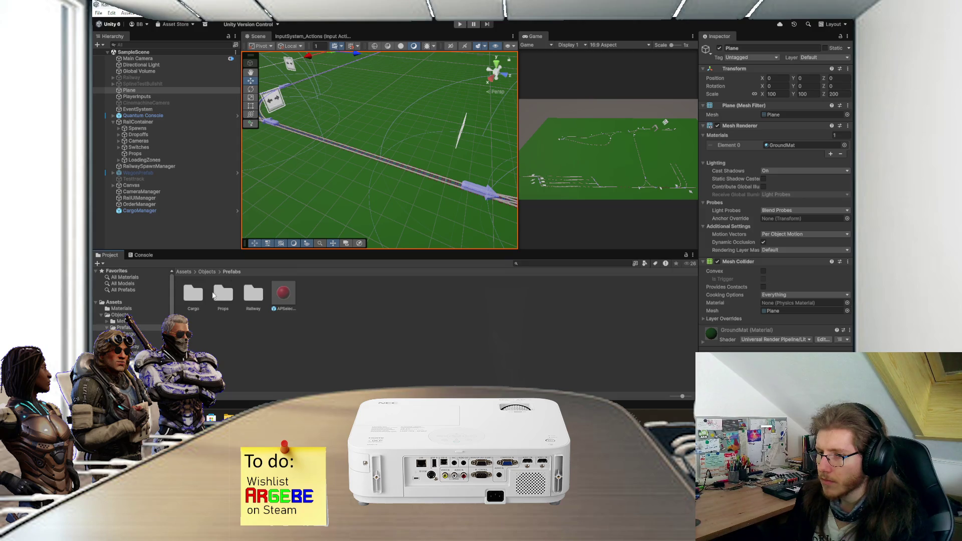
{"action": "double_click", "coordinate": [223, 295]}
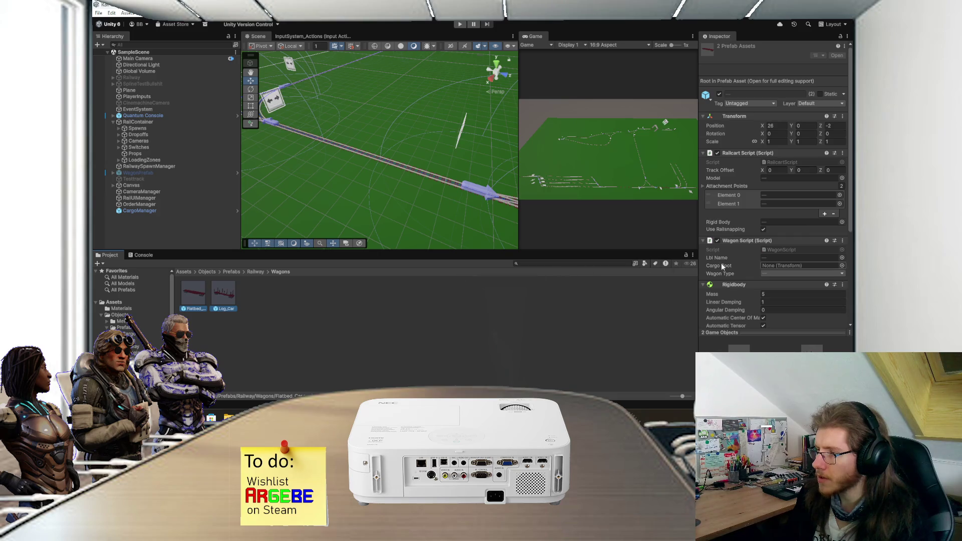
{"action": "scroll", "coordinate": [720, 263], "scroll_direction": "down", "scroll_amount": 3}
{"action": "left_click", "coordinate": [342, 308]}
{"action": "left_click", "coordinate": [256, 272]}
{"action": "double_click", "coordinate": [204, 297]}
{"action": "left_click", "coordinate": [244, 273]}
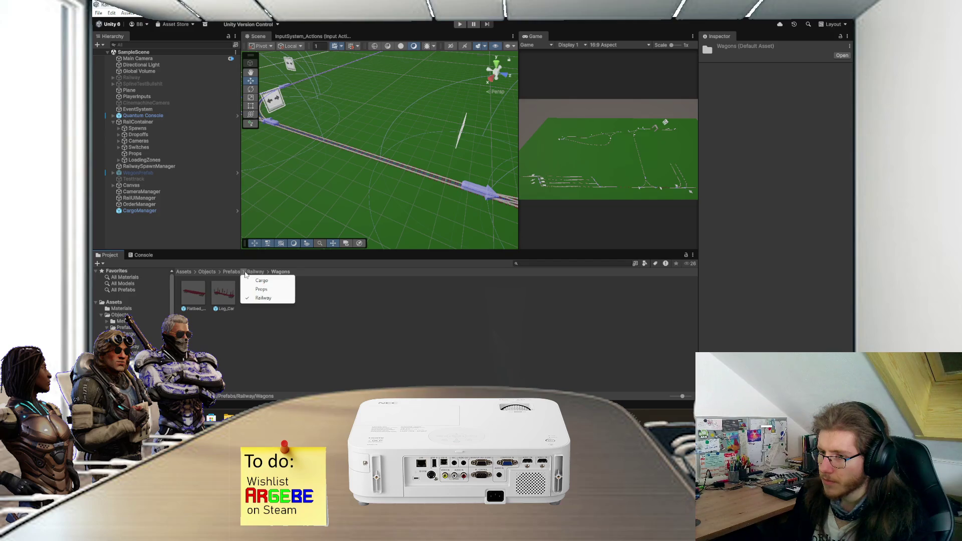
{"action": "left_click", "coordinate": [251, 273]}
{"action": "double_click", "coordinate": [200, 297]}
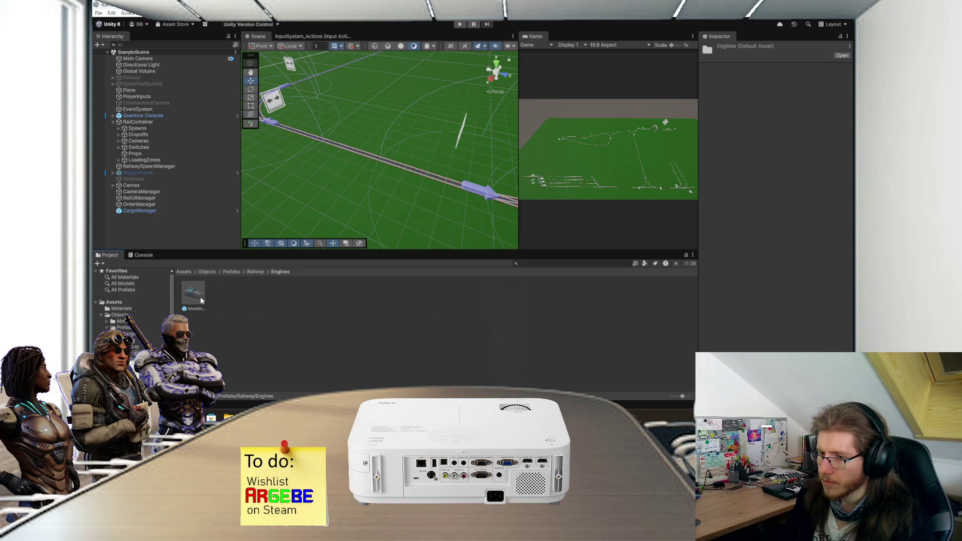
{"action": "left_click", "coordinate": [200, 297]}
Set the Shunting_Engine Rigidbody interpolation to Extrapolate and start a play test
{"action": "scroll", "coordinate": [751, 245], "scroll_direction": "down", "scroll_amount": 5}
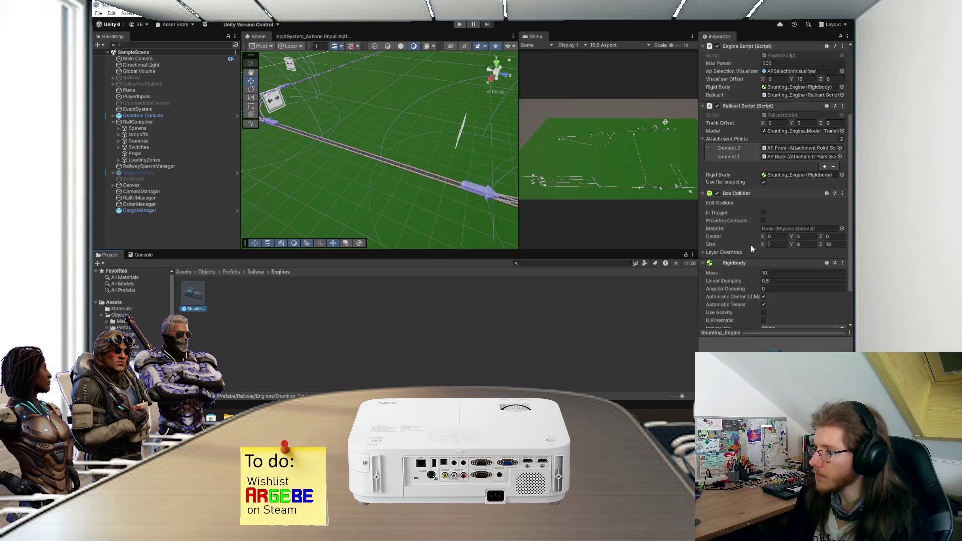
{"action": "scroll", "coordinate": [755, 258], "scroll_direction": "down", "scroll_amount": 1}
{"action": "left_click", "coordinate": [765, 282]}
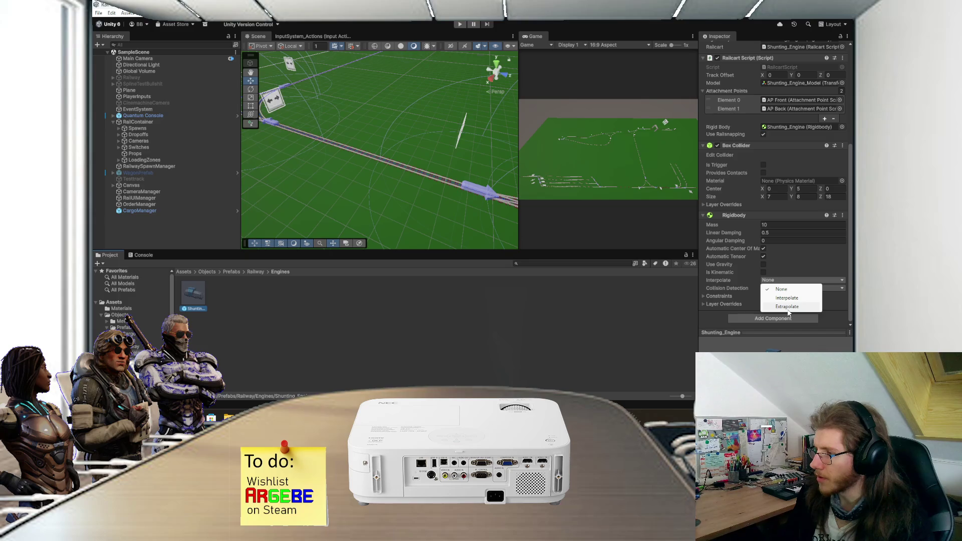
{"action": "left_click", "coordinate": [593, 296]}
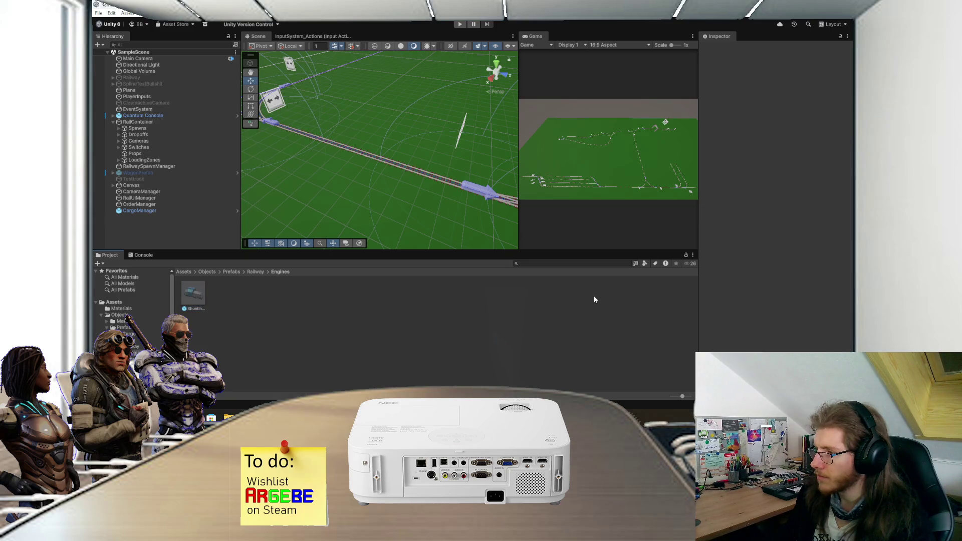
{"action": "left_click_drag", "start_coordinate": [376, 200], "coordinate": [420, 178]}
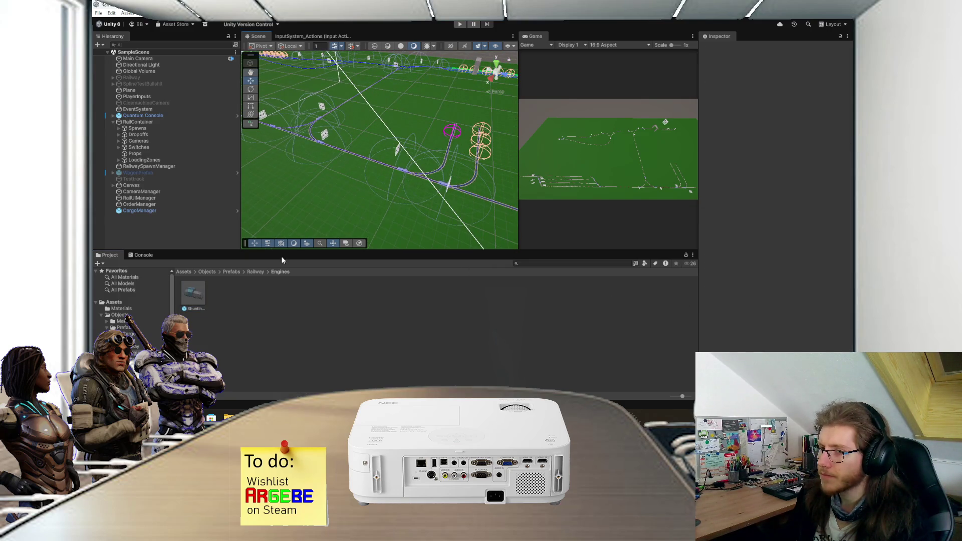
{"action": "left_click", "coordinate": [202, 301]}
{"action": "scroll", "coordinate": [776, 296], "scroll_direction": "down", "scroll_amount": 5}
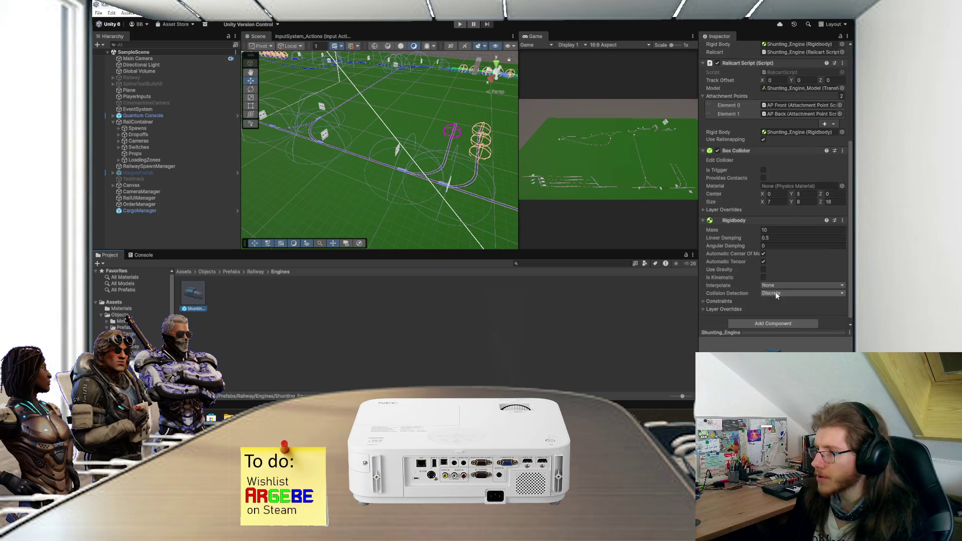
{"action": "left_click", "coordinate": [778, 286]}
{"action": "left_click", "coordinate": [774, 312]}
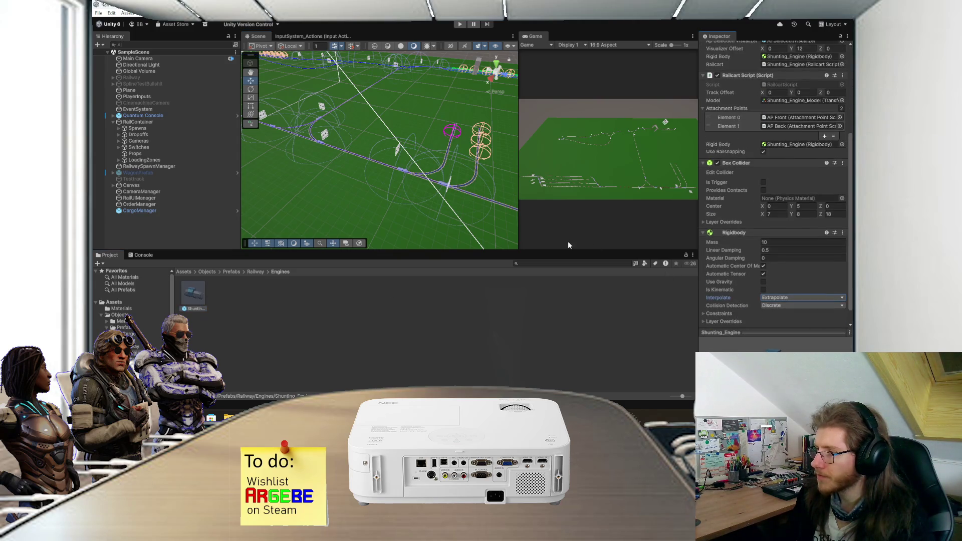
{"action": "key", "text": "ctrl+p"}
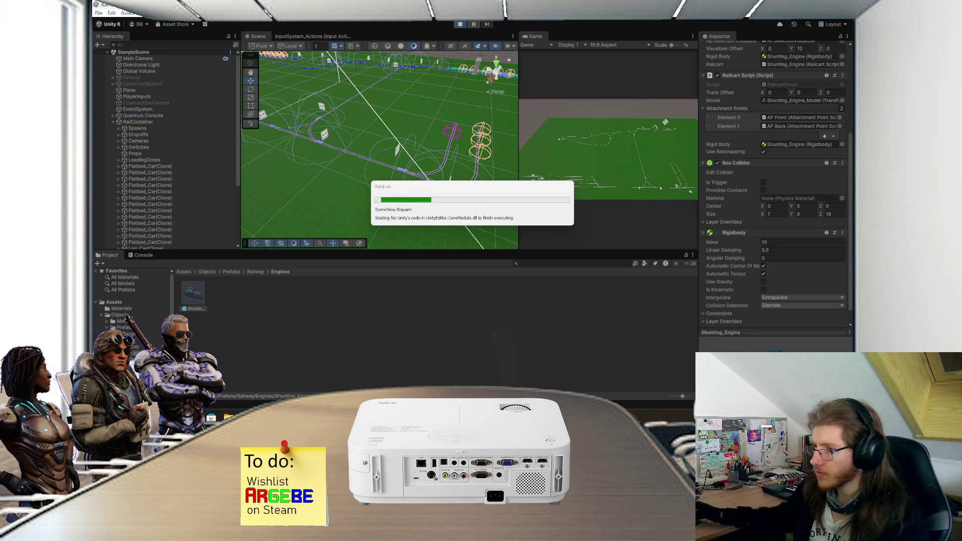
Watch the engine run with extrapolation in the Scene view, then stop the play test
{"action": "scroll", "coordinate": [461, 161], "scroll_direction": "up", "scroll_amount": 2}
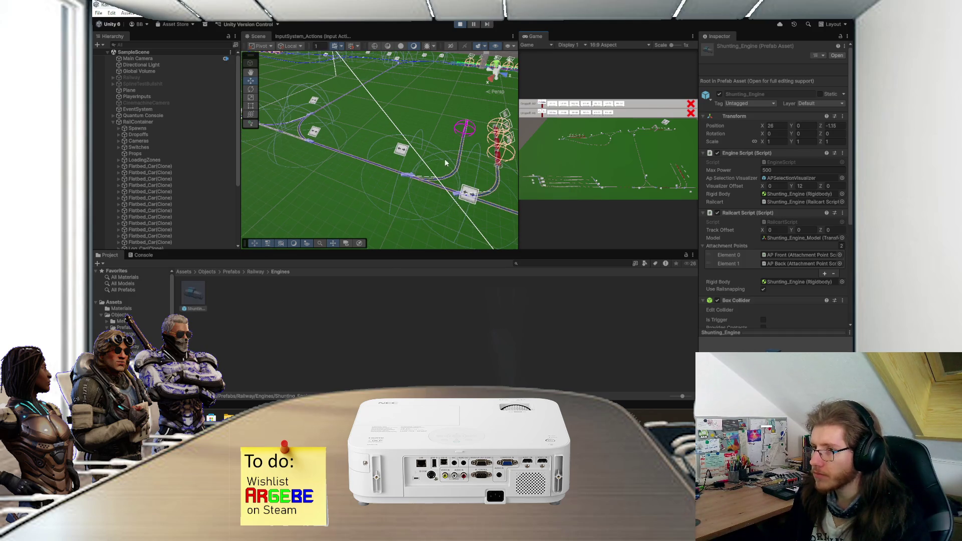
{"action": "scroll", "coordinate": [445, 163], "scroll_direction": "down", "scroll_amount": 3}
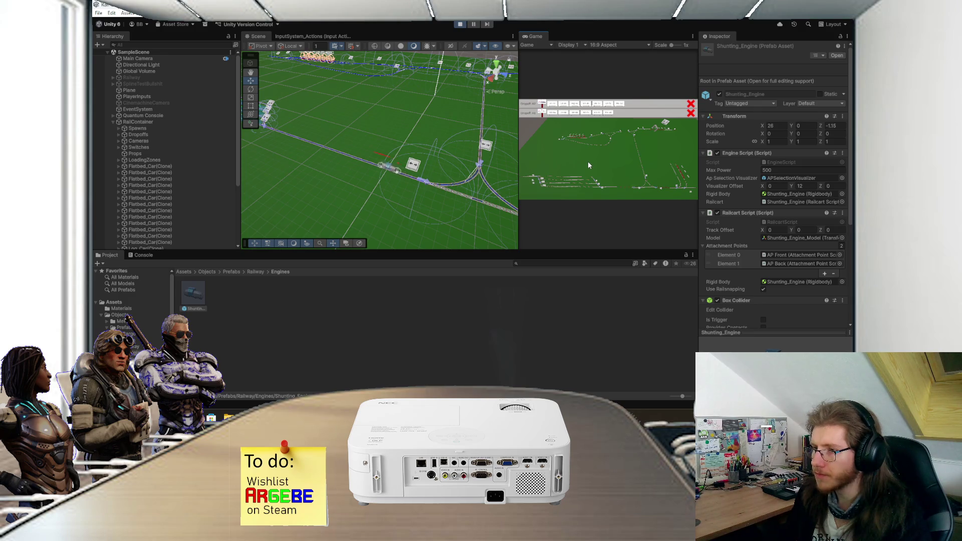
{"action": "scroll", "coordinate": [391, 148], "scroll_direction": "up", "scroll_amount": 3}
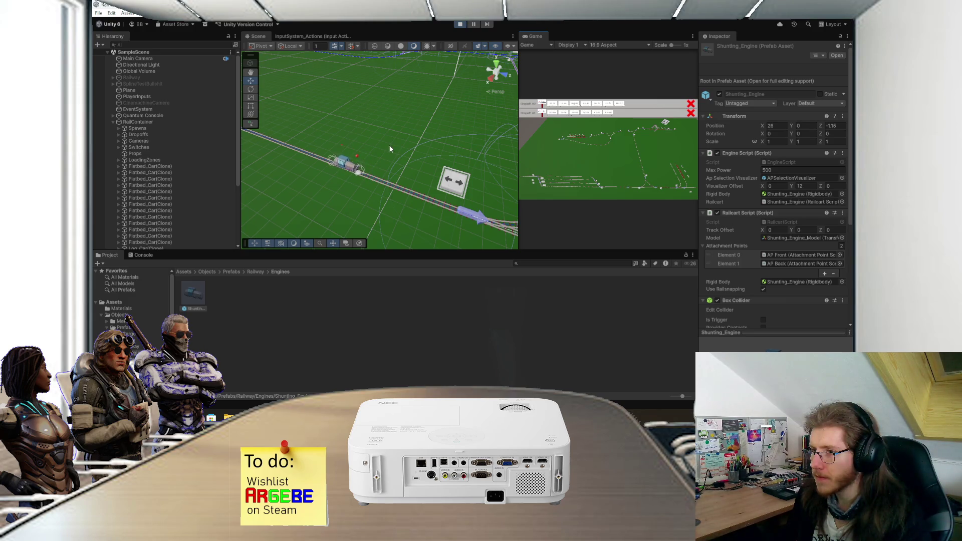
{"action": "scroll", "coordinate": [375, 153], "scroll_direction": "up", "scroll_amount": 2}
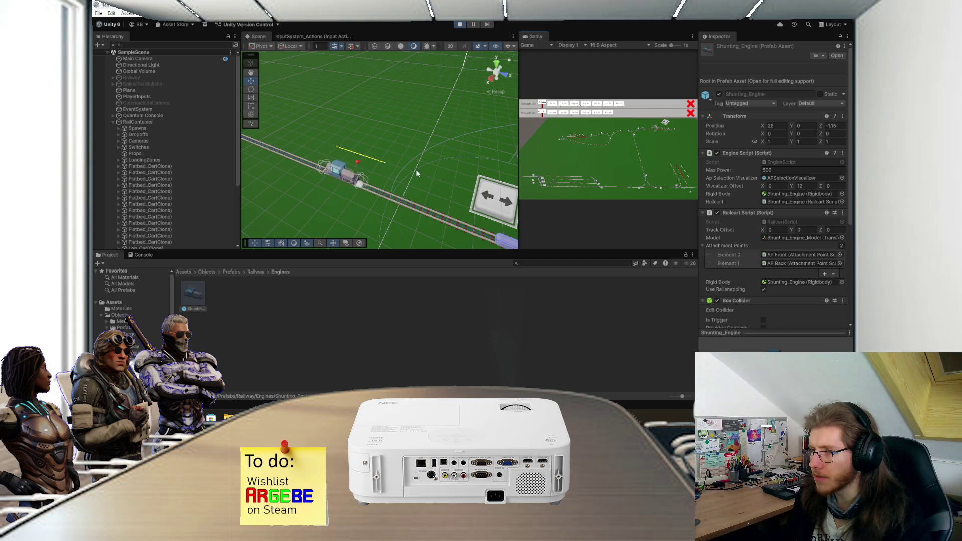
{"action": "scroll", "coordinate": [430, 168], "scroll_direction": "down", "scroll_amount": 3}
{"action": "scroll", "coordinate": [431, 165], "scroll_direction": "down", "scroll_amount": 3}
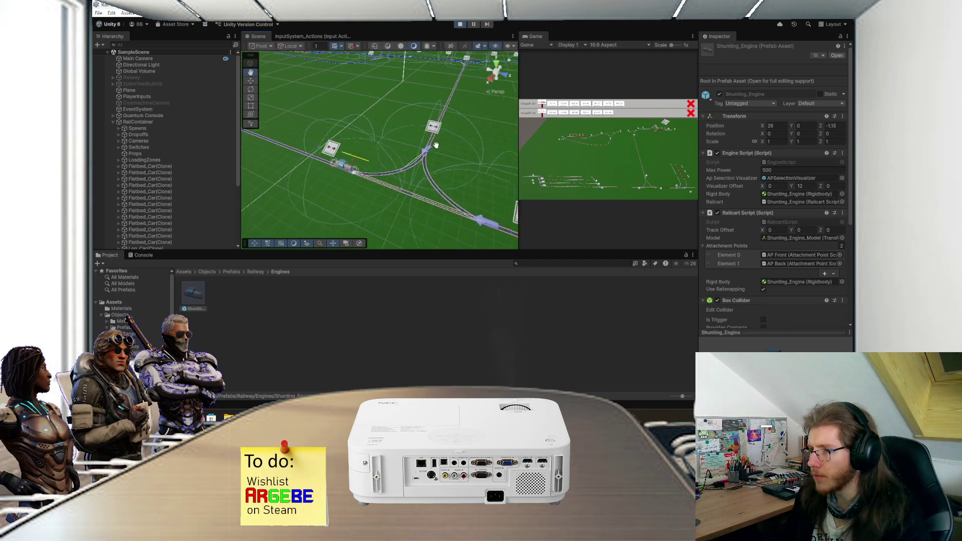
{"action": "scroll", "coordinate": [456, 160], "scroll_direction": "down", "scroll_amount": 2}
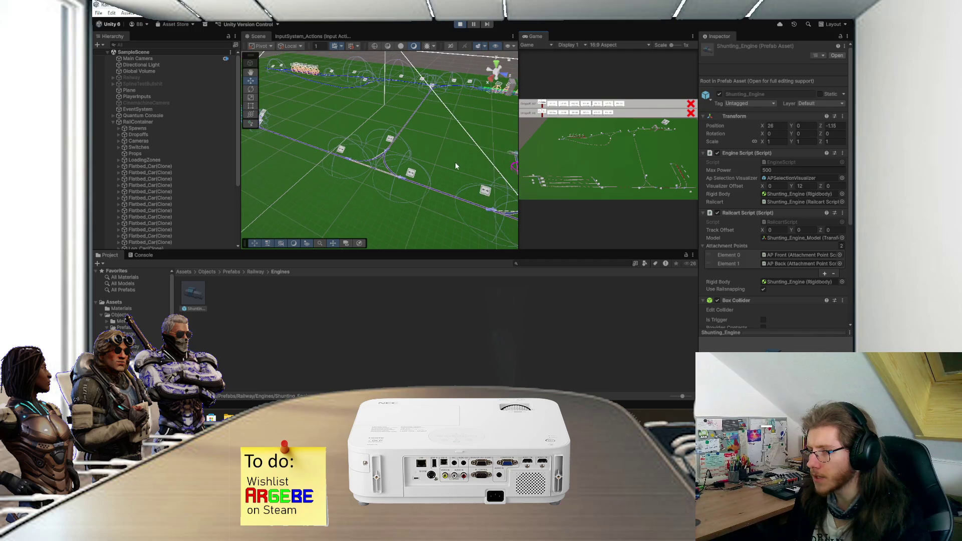
{"action": "left_click", "coordinate": [461, 24]}
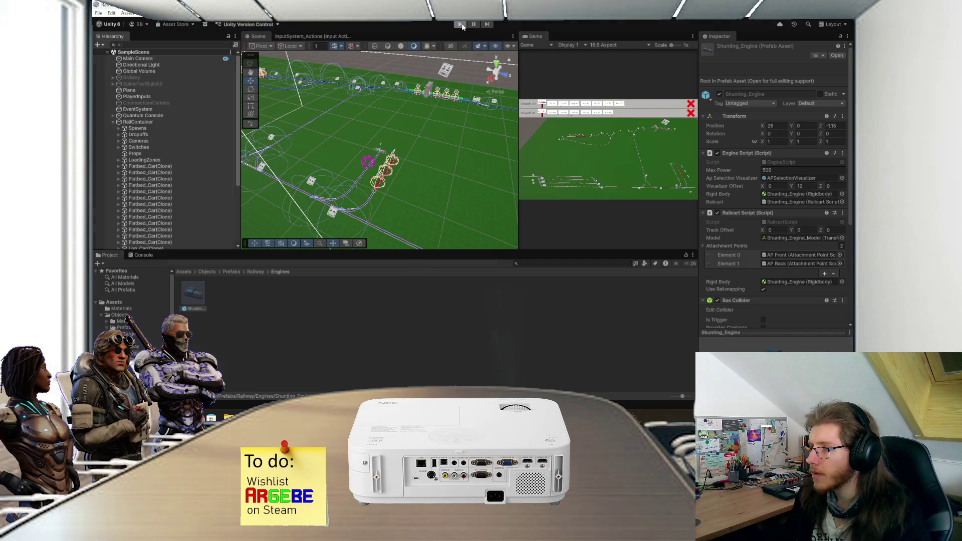
Set the Shunting_Engine Rigidbody interpolation back to None
{"action": "scroll", "coordinate": [723, 229], "scroll_direction": "down", "scroll_amount": 5}
{"action": "left_click", "coordinate": [802, 281]}
{"action": "left_click", "coordinate": [774, 288]}
{"action": "left_click_drag", "start_coordinate": [431, 166], "coordinate": [444, 157]}
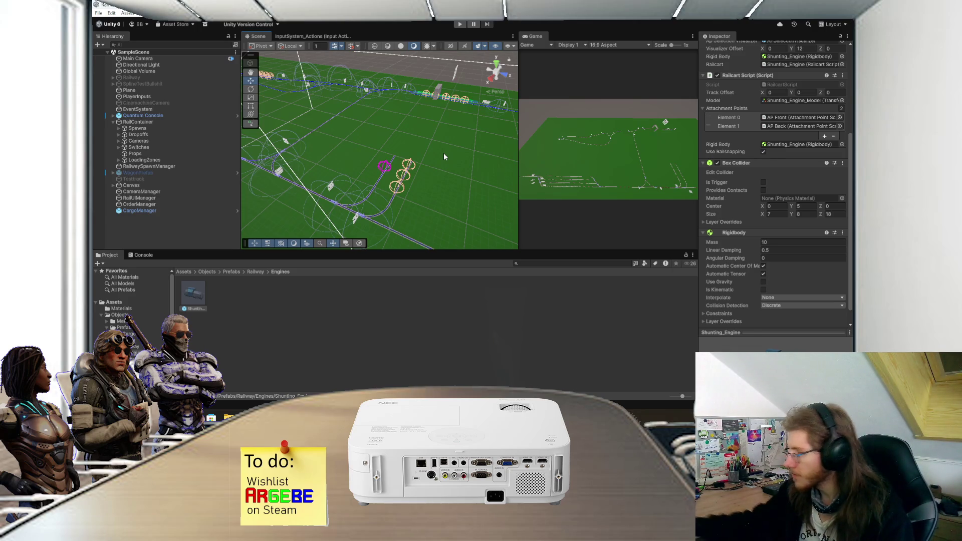
{"action": "key", "text": "alt+Tab"}
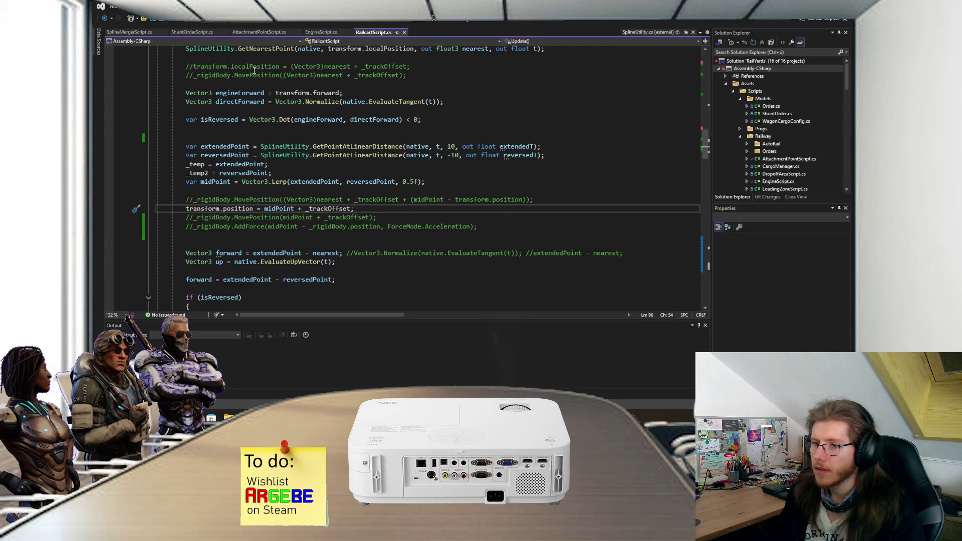
Rename the Update method in RailcartScript.cs to FixedUpdate and let Unity recompile
{"action": "scroll", "coordinate": [254, 71], "scroll_direction": "up", "scroll_amount": 8}
{"action": "left_click", "coordinate": [221, 146]}
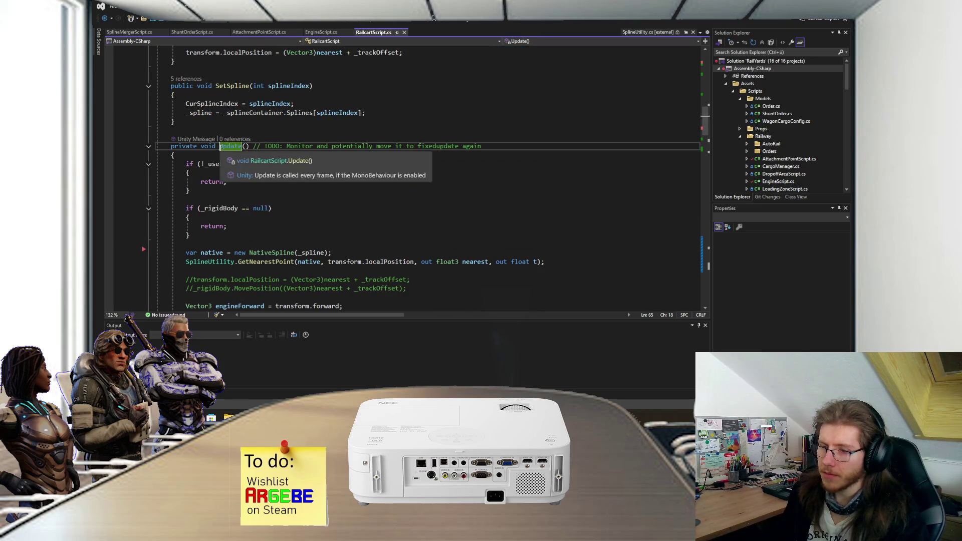
{"action": "type", "text": "Fixed"}
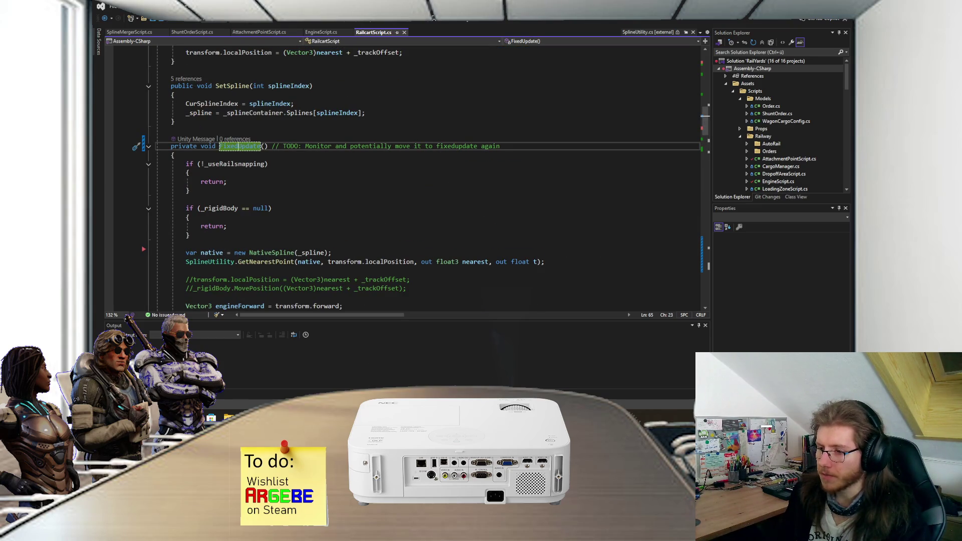
{"action": "key", "text": "alt+Tab"}
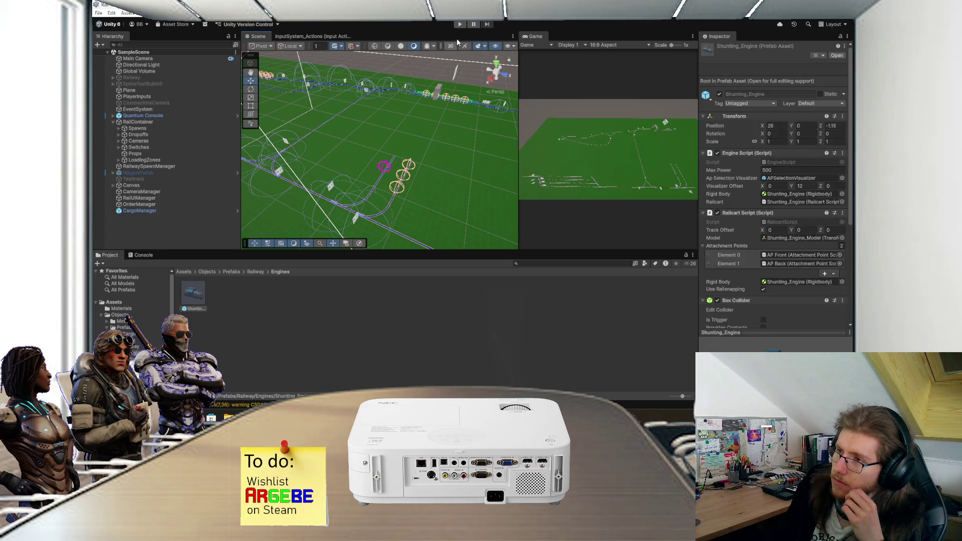
{"action": "left_click", "coordinate": [460, 24]}
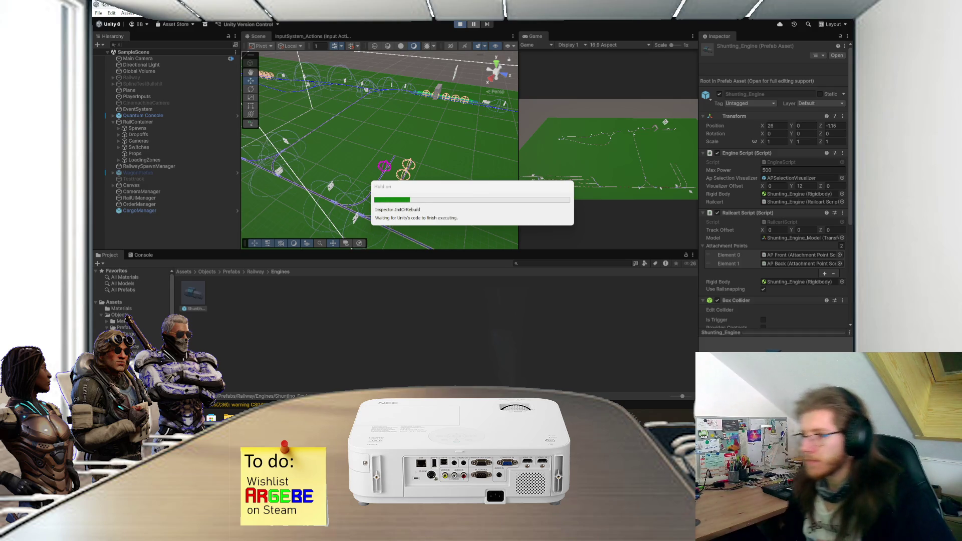
{"action": "scroll", "coordinate": [429, 171], "scroll_direction": "up", "scroll_amount": 3}
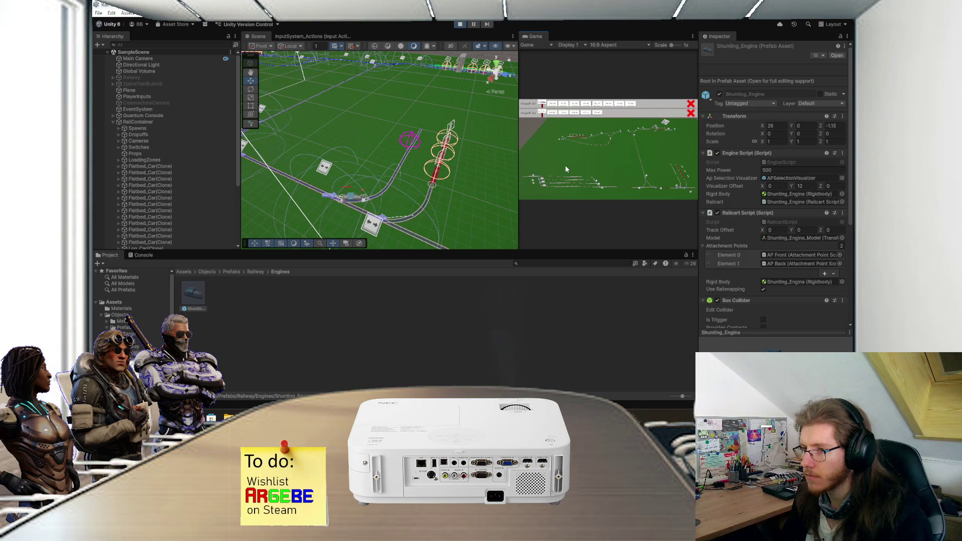
{"action": "scroll", "coordinate": [381, 198], "scroll_direction": "up", "scroll_amount": 2}
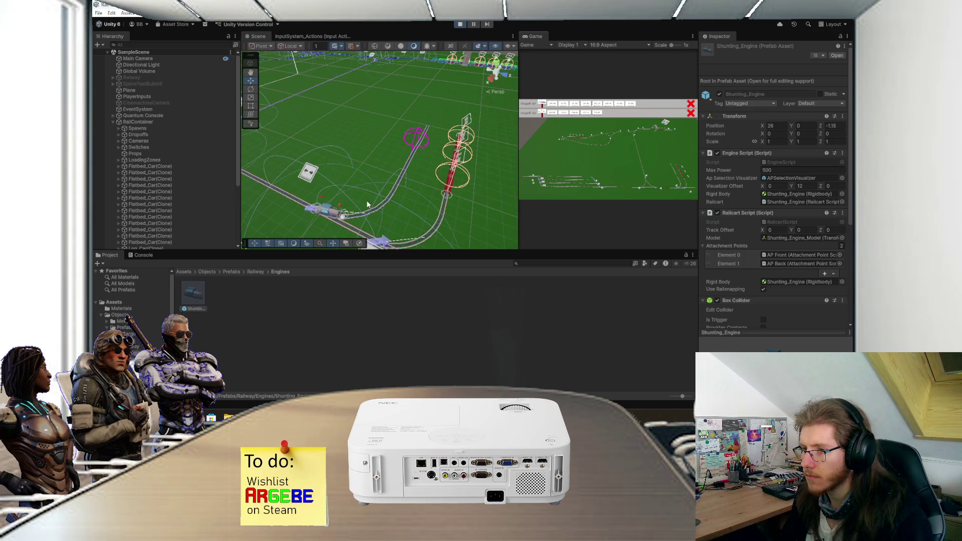
{"action": "scroll", "coordinate": [371, 198], "scroll_direction": "up", "scroll_amount": 3}
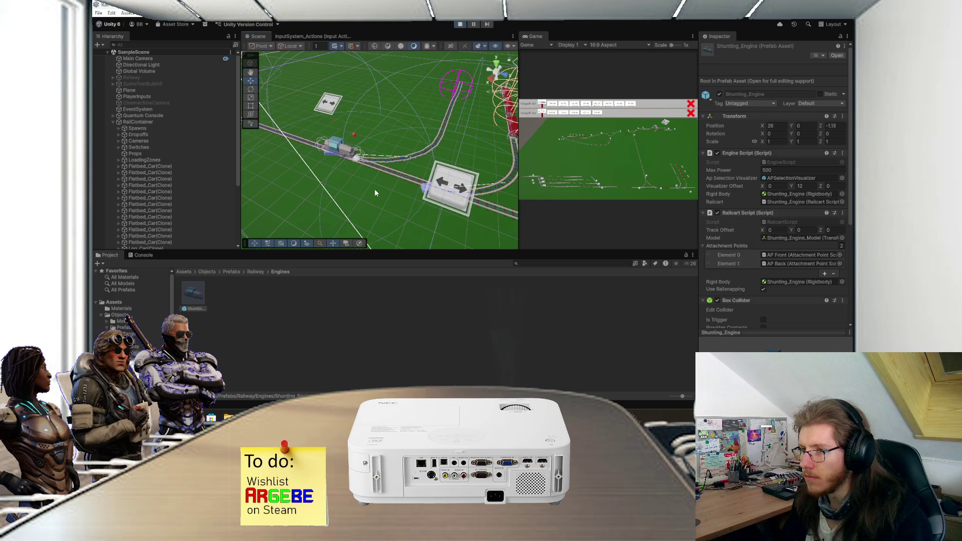
{"action": "scroll", "coordinate": [375, 189], "scroll_direction": "up", "scroll_amount": 3}
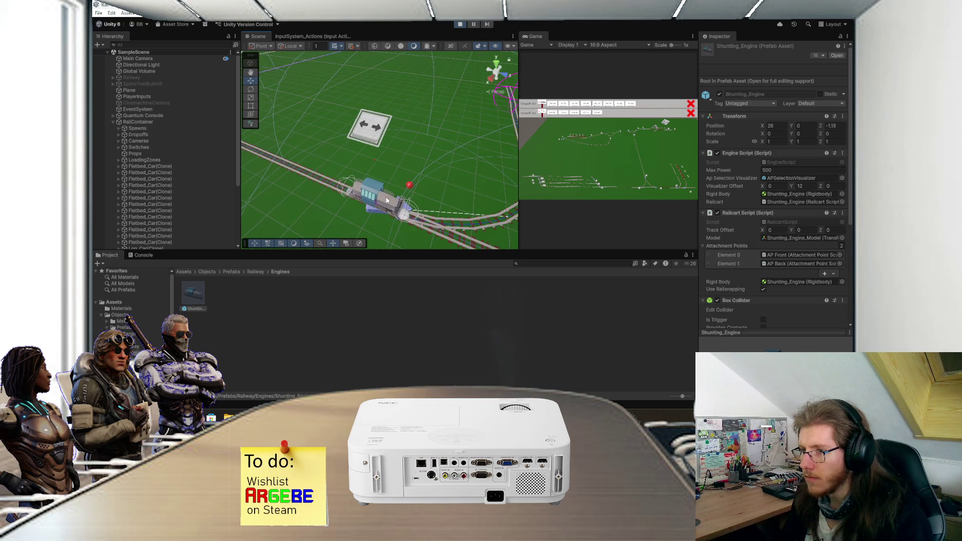
{"action": "scroll", "coordinate": [415, 196], "scroll_direction": "down", "scroll_amount": 2}
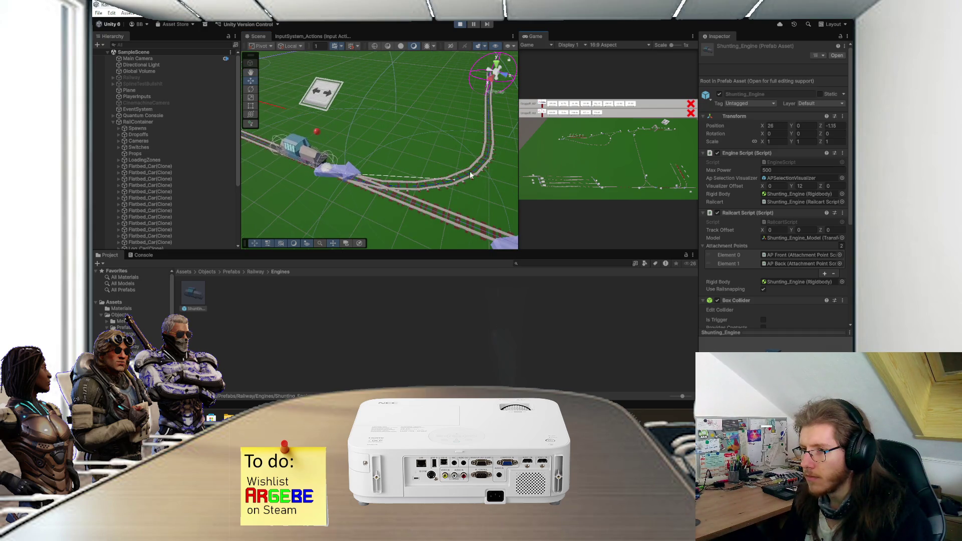
{"action": "left_click", "coordinate": [585, 179]}
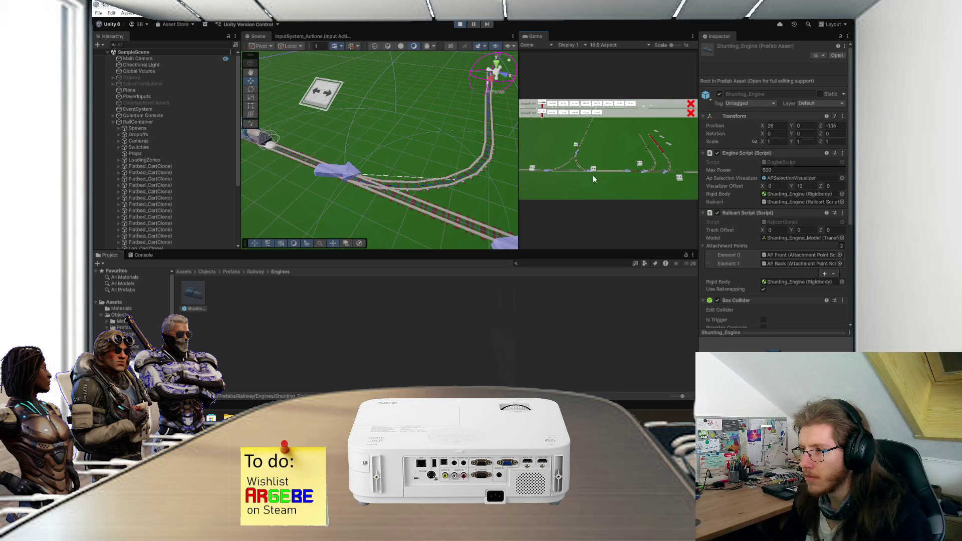
{"action": "scroll", "coordinate": [454, 174], "scroll_direction": "down", "scroll_amount": 4}
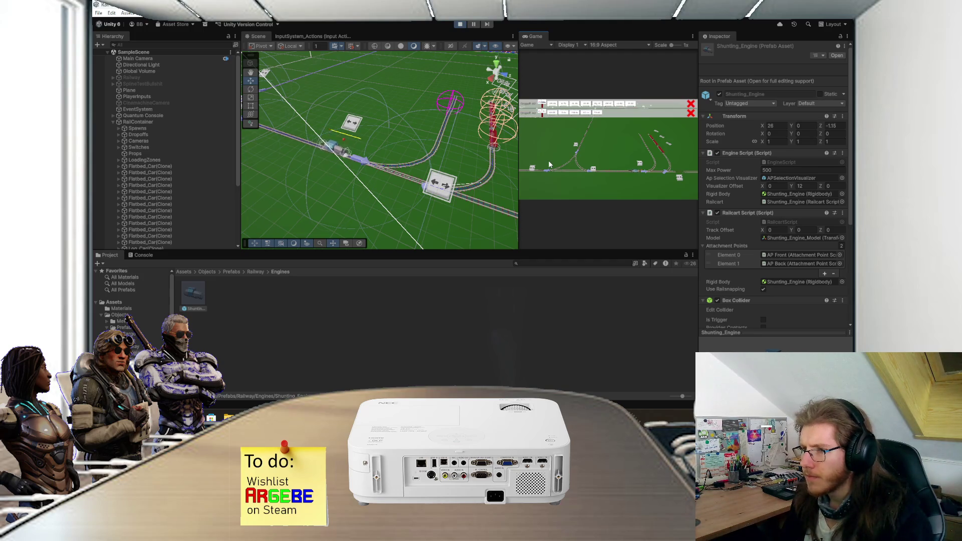
{"action": "scroll", "coordinate": [434, 174], "scroll_direction": "up", "scroll_amount": 2}
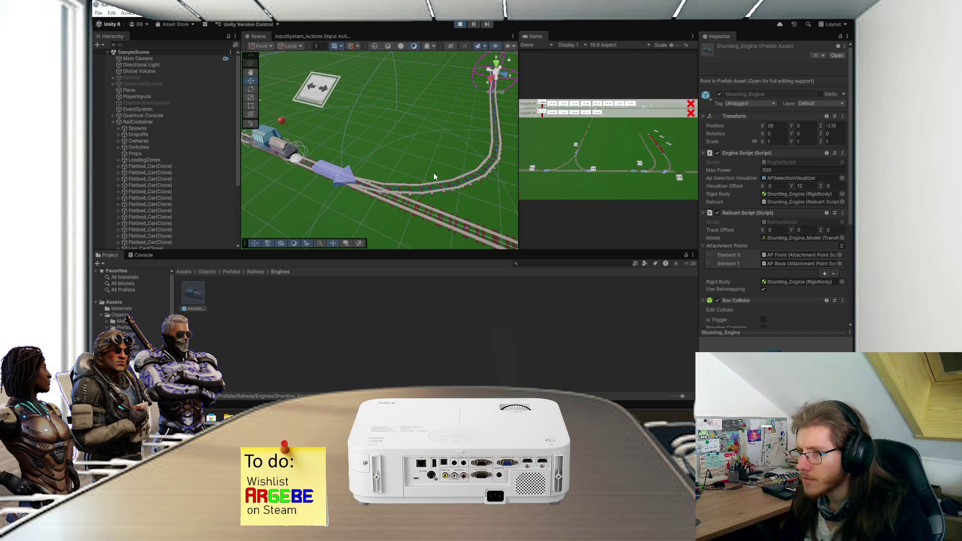
{"action": "key", "text": "f"}
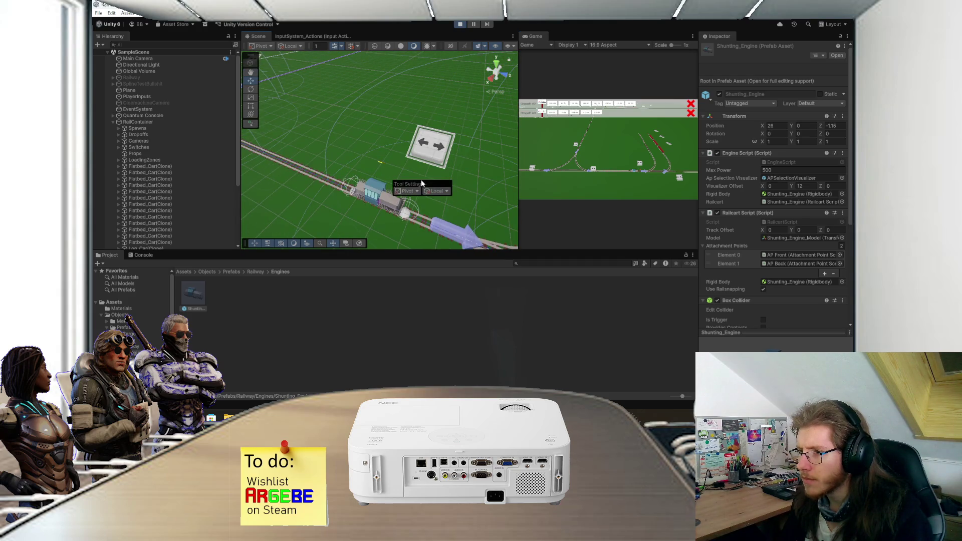
{"action": "left_click", "coordinate": [462, 181]}
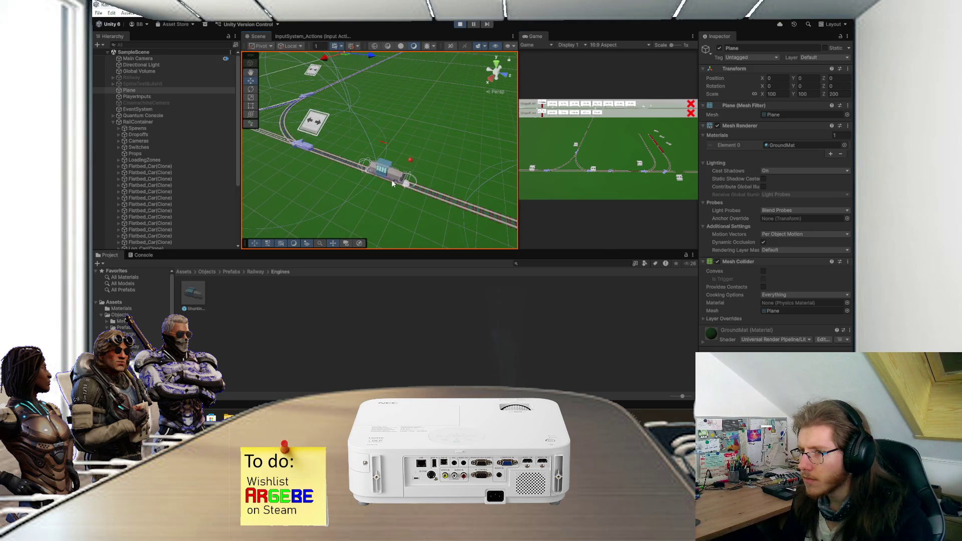
{"action": "scroll", "coordinate": [432, 187], "scroll_direction": "down", "scroll_amount": 3}
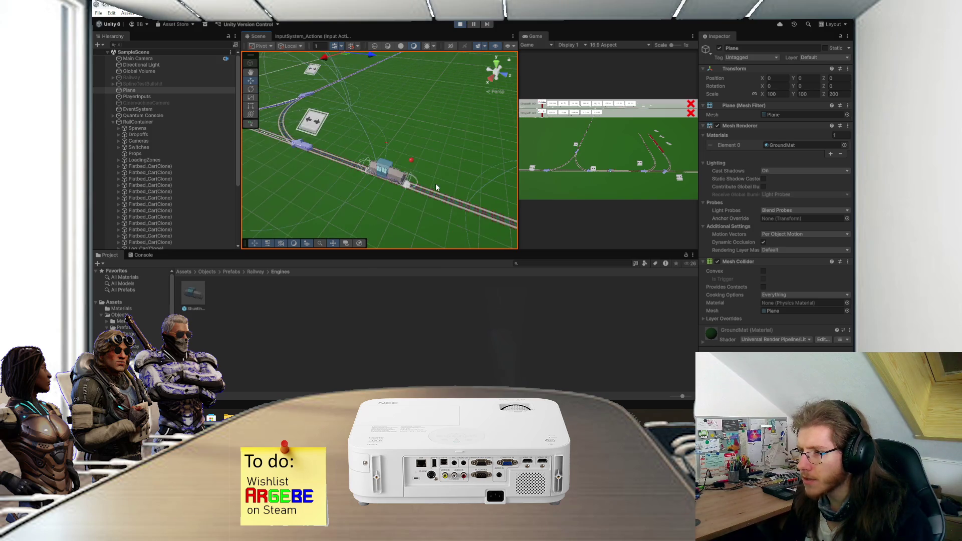
{"action": "scroll", "coordinate": [459, 180], "scroll_direction": "down", "scroll_amount": 1}
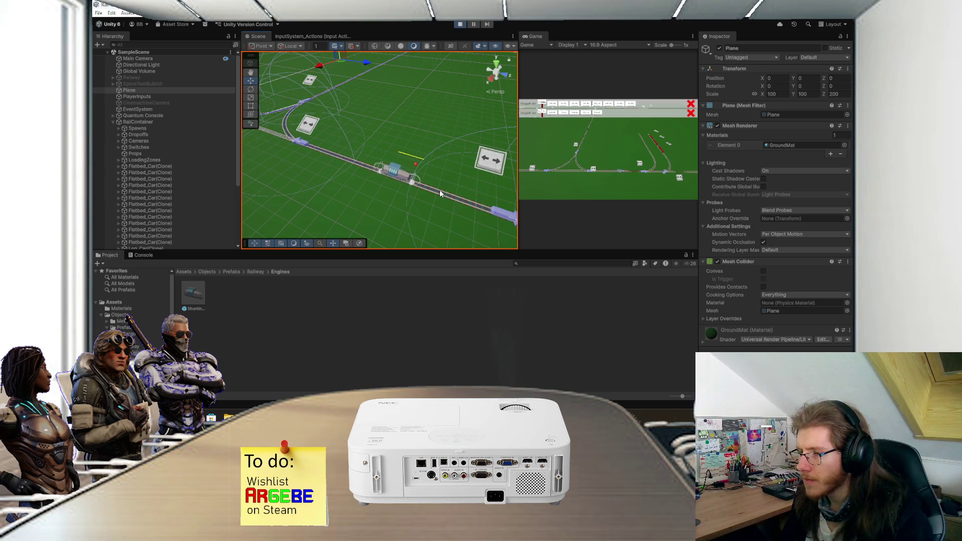
{"action": "left_click_drag", "start_coordinate": [441, 194], "coordinate": [435, 189]}
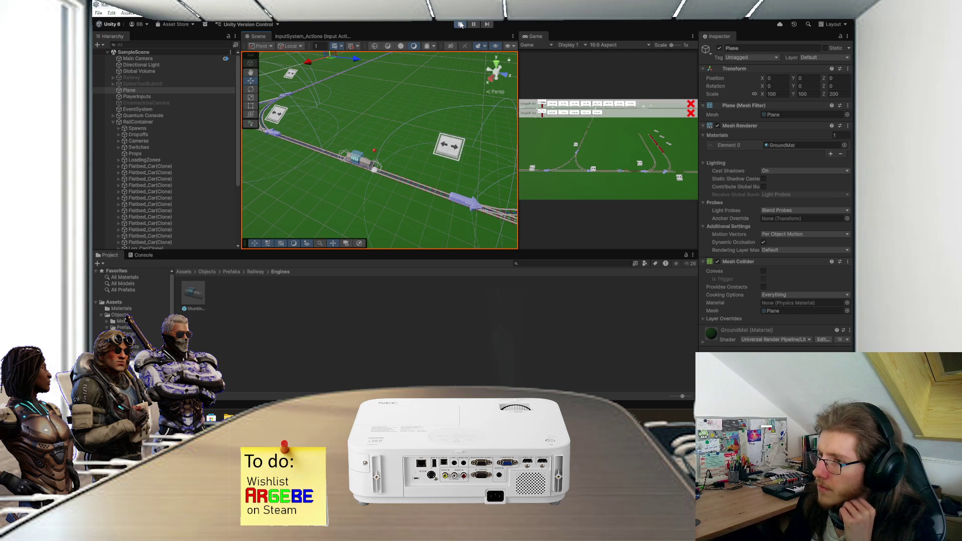
{"action": "left_click", "coordinate": [461, 24]}
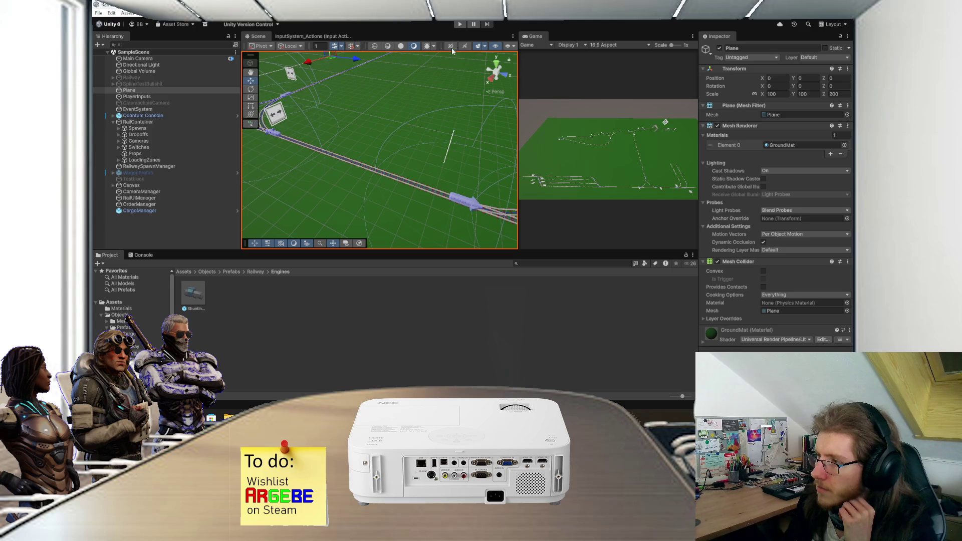
Remove 'Fixed' so RailcartScript.cs uses Update() again, then recompile in Unity
{"action": "key", "text": "alt+Tab"}
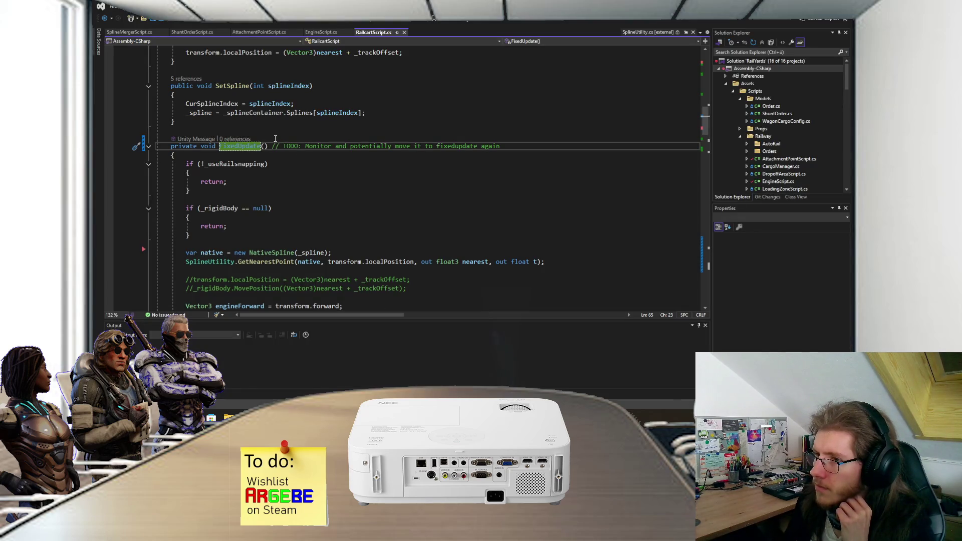
{"action": "key", "text": "BackSpace"}
{"action": "key", "text": "BackSpace"}
{"action": "key", "text": "BackSpace"}
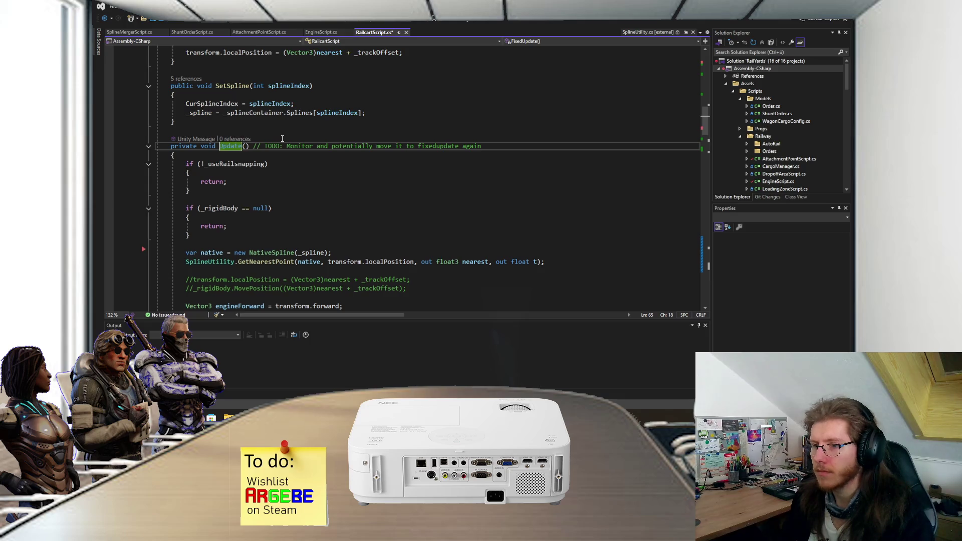
{"action": "scroll", "coordinate": [322, 195], "scroll_direction": "down", "scroll_amount": 3}
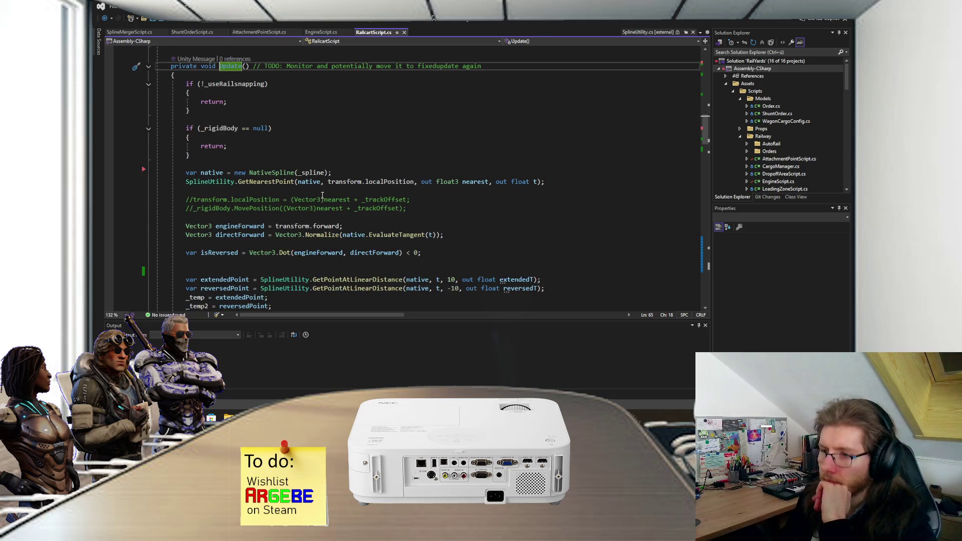
{"action": "scroll", "coordinate": [361, 204], "scroll_direction": "down", "scroll_amount": 2}
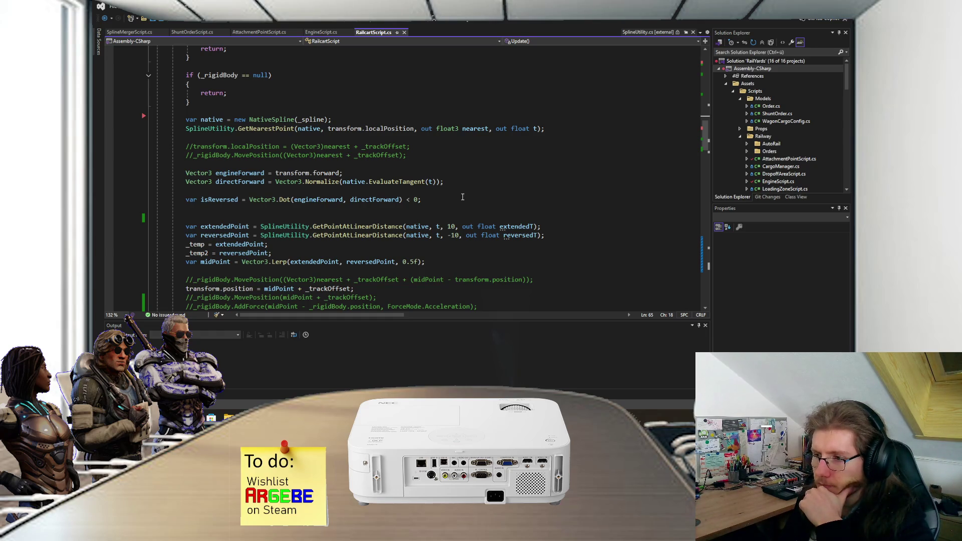
{"action": "scroll", "coordinate": [463, 197], "scroll_direction": "down", "scroll_amount": 2}
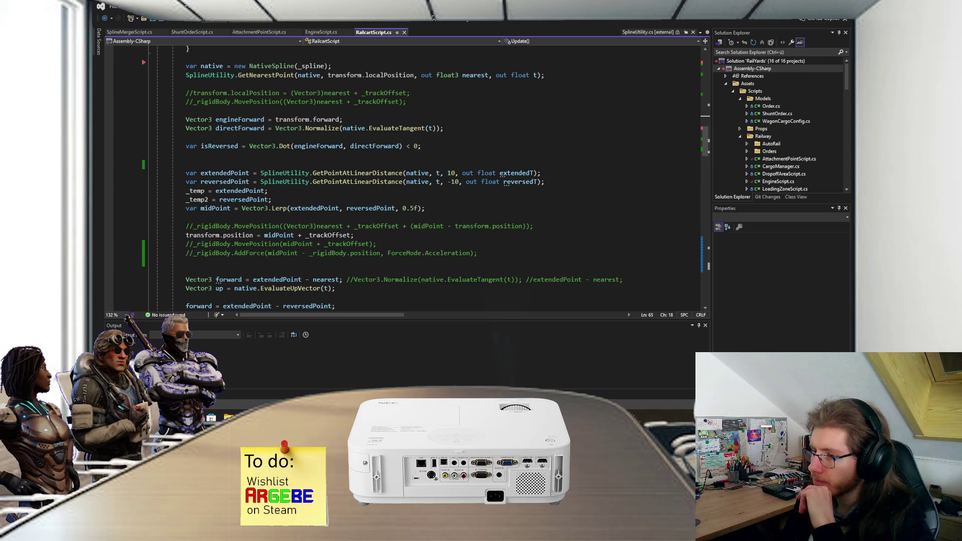
{"action": "key", "text": "alt+Tab"}
{"action": "mouse_move", "coordinate": [355, 187]}
{"action": "left_mouse_down"}
{"action": "mouse_move", "coordinate": [380, 166]}
{"action": "mouse_move", "coordinate": [428, 171]}
{"action": "left_mouse_up"}
{"action": "scroll", "coordinate": [429, 168], "scroll_direction": "up", "scroll_amount": 2}
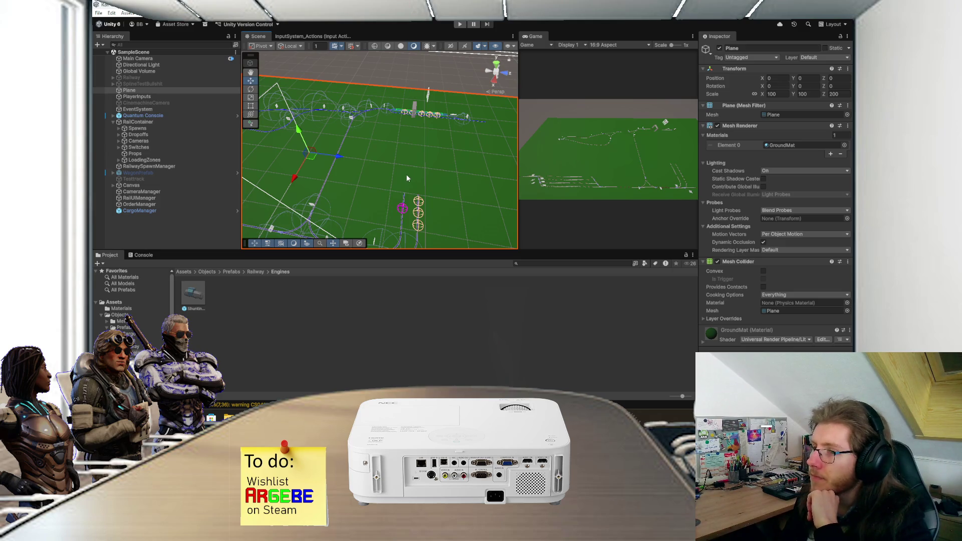
{"action": "scroll", "coordinate": [407, 179], "scroll_direction": "up", "scroll_amount": 1}
{"action": "left_click_drag", "start_coordinate": [407, 178], "coordinate": [403, 151]}
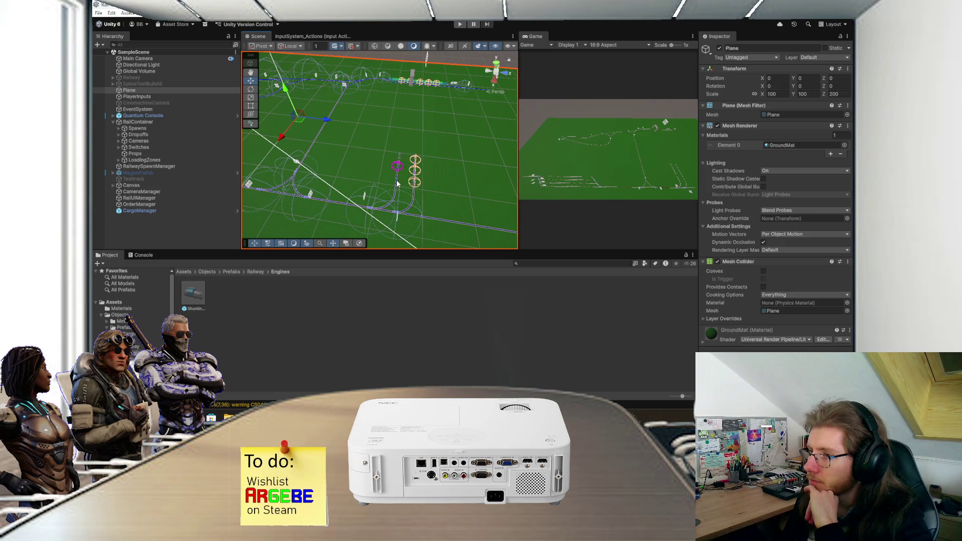
{"action": "scroll", "coordinate": [400, 189], "scroll_direction": "up", "scroll_amount": 2}
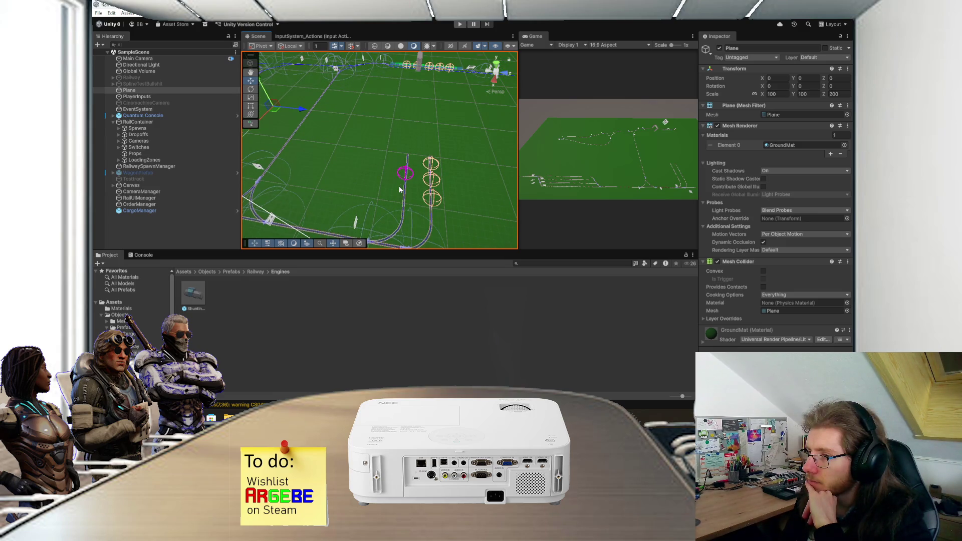
{"action": "scroll", "coordinate": [400, 190], "scroll_direction": "down", "scroll_amount": 1}
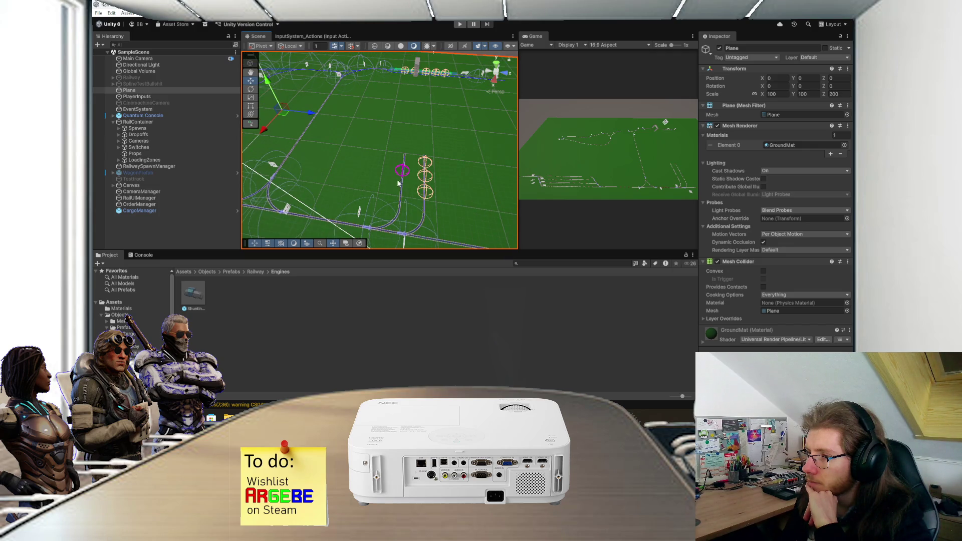
{"action": "scroll", "coordinate": [400, 184], "scroll_direction": "up", "scroll_amount": 2}
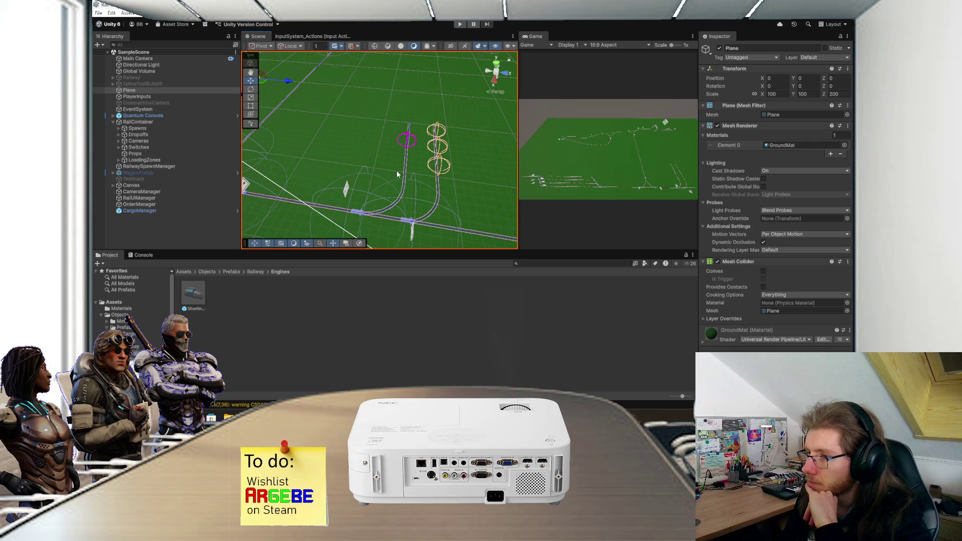
{"action": "scroll", "coordinate": [397, 174], "scroll_direction": "down", "scroll_amount": 2}
{"action": "mouse_move", "coordinate": [408, 181]}
{"action": "left_mouse_down"}
{"action": "mouse_move", "coordinate": [420, 205]}
{"action": "mouse_move", "coordinate": [397, 185]}
{"action": "left_mouse_up"}
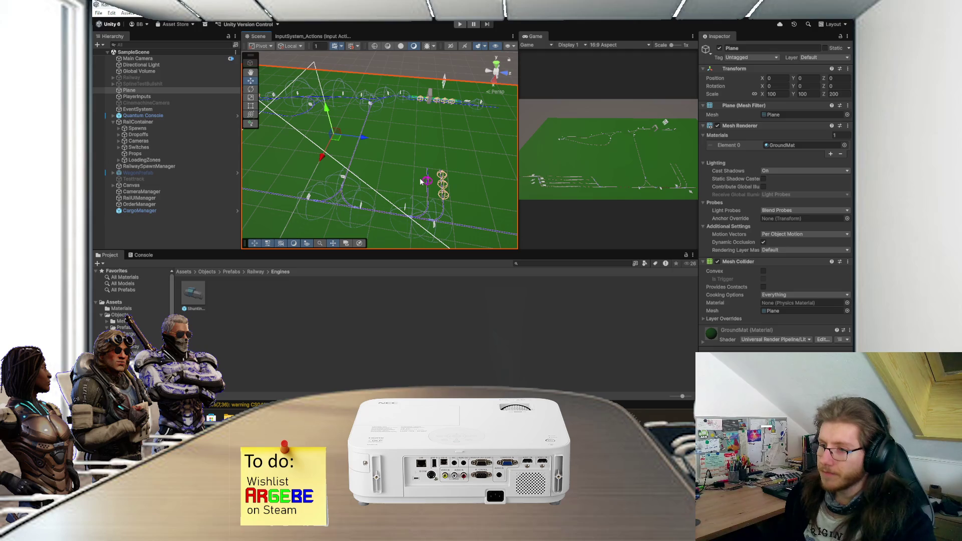
{"action": "scroll", "coordinate": [421, 182], "scroll_direction": "down", "scroll_amount": 3}
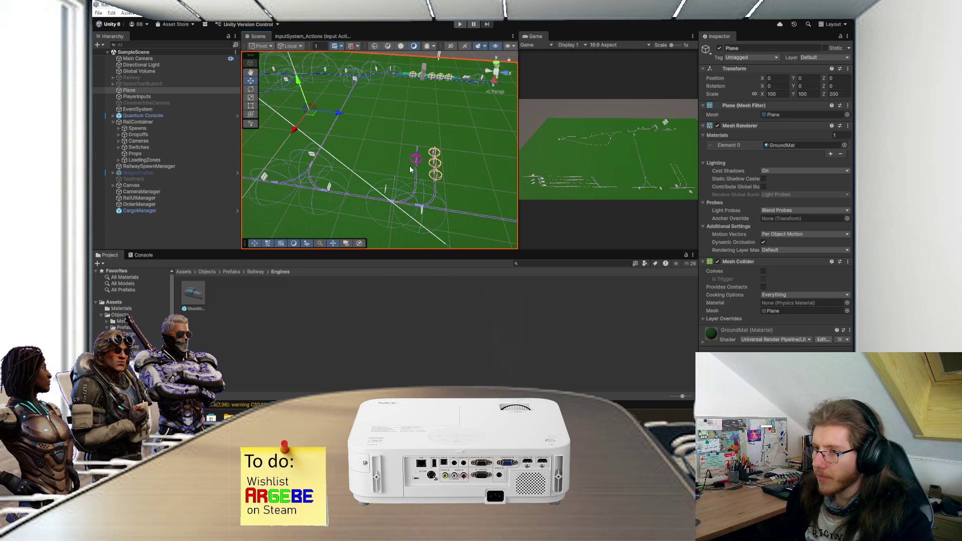
{"action": "left_click_drag", "start_coordinate": [407, 164], "coordinate": [416, 186]}
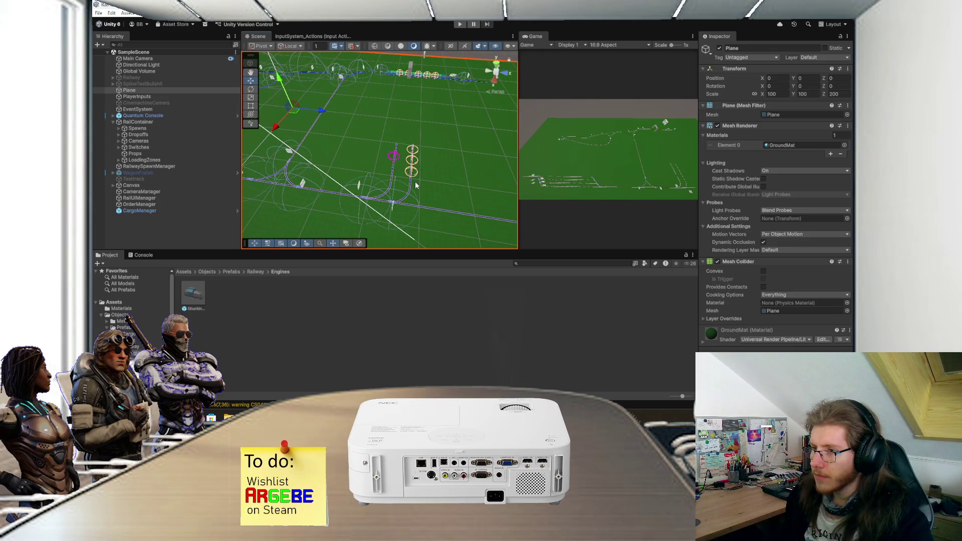
{"action": "scroll", "coordinate": [416, 185], "scroll_direction": "up", "scroll_amount": 1}
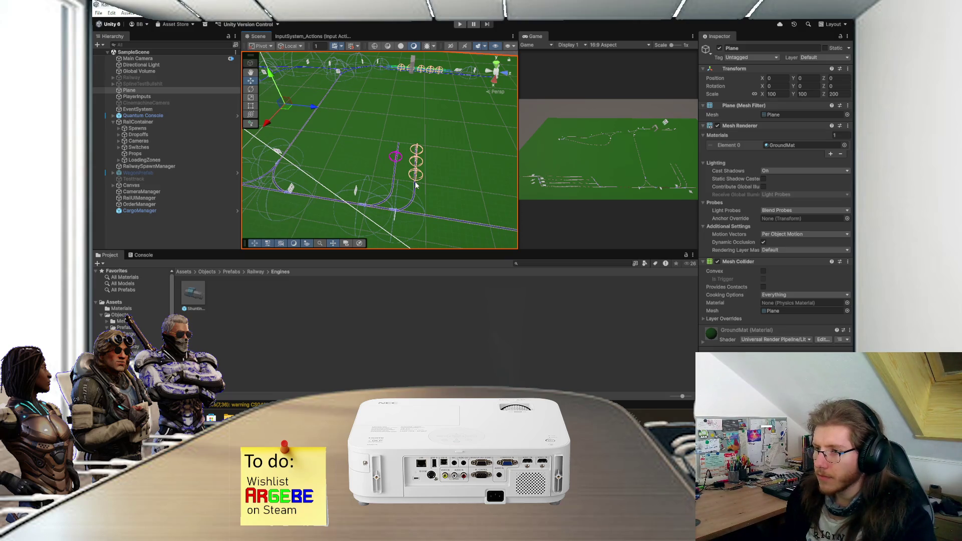
{"action": "scroll", "coordinate": [416, 186], "scroll_direction": "down", "scroll_amount": 2}
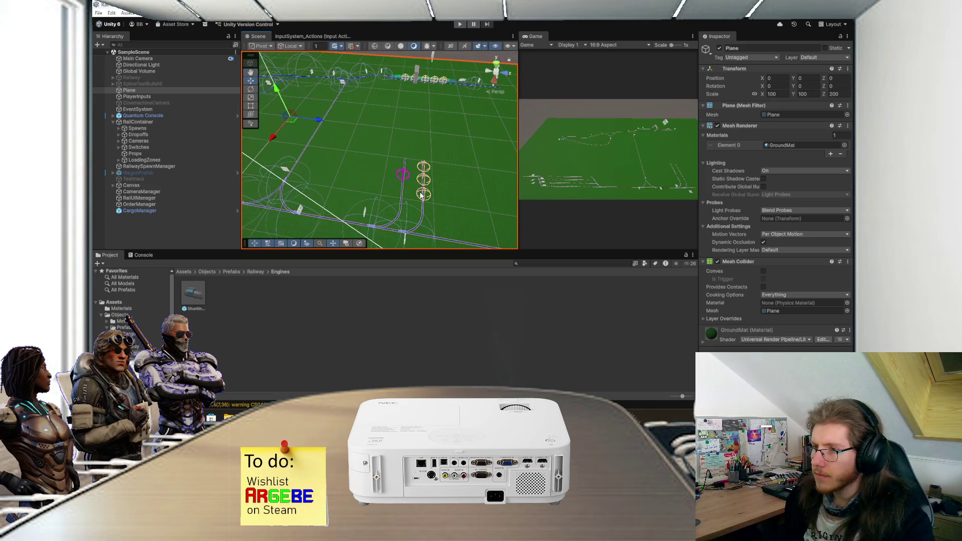
{"action": "scroll", "coordinate": [421, 196], "scroll_direction": "down", "scroll_amount": 1}
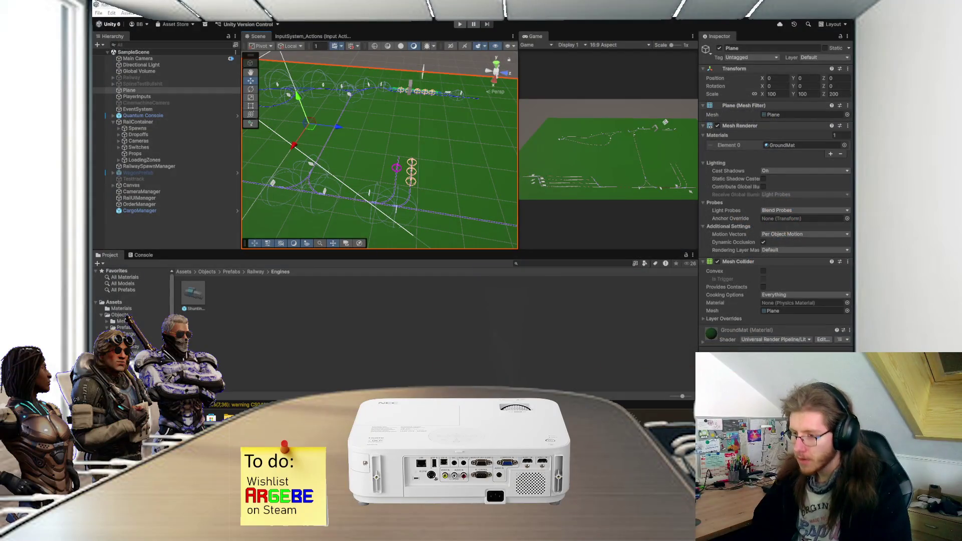
{"action": "key", "text": "alt+Tab"}
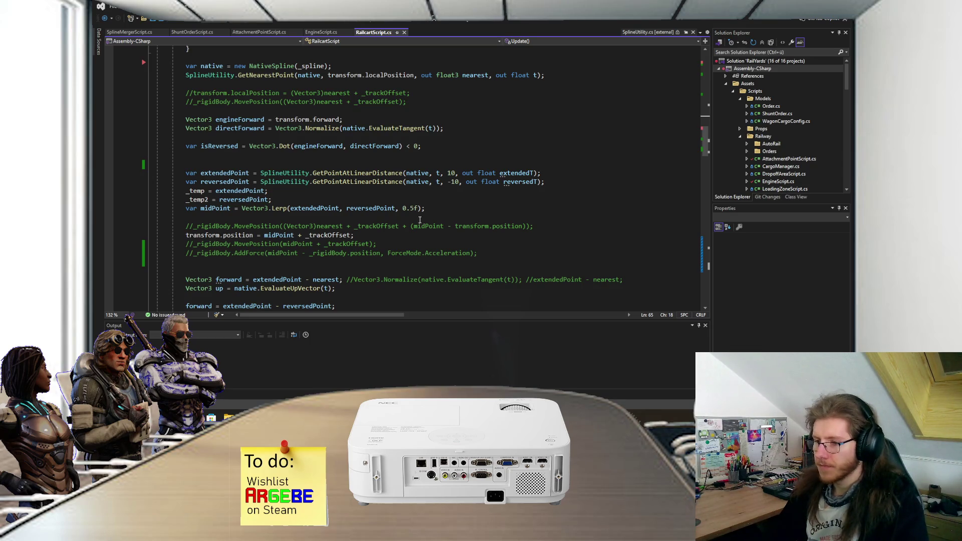
Below the commented MovePosition line, add 'var targetPoint = midPoint + _trackOffset;'
{"action": "scroll", "coordinate": [310, 189], "scroll_direction": "up", "scroll_amount": 2}
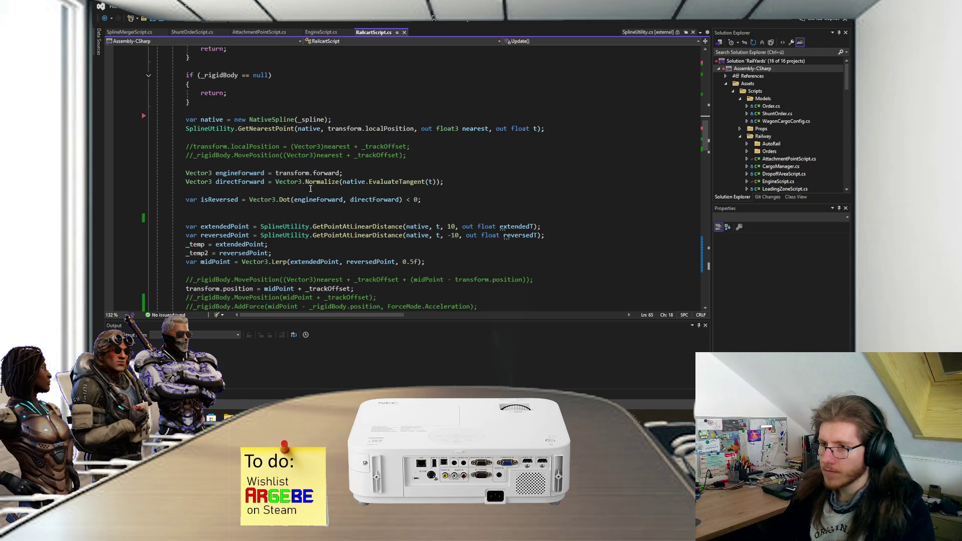
{"action": "scroll", "coordinate": [283, 206], "scroll_direction": "up", "scroll_amount": 3}
{"action": "scroll", "coordinate": [301, 172], "scroll_direction": "down", "scroll_amount": 2}
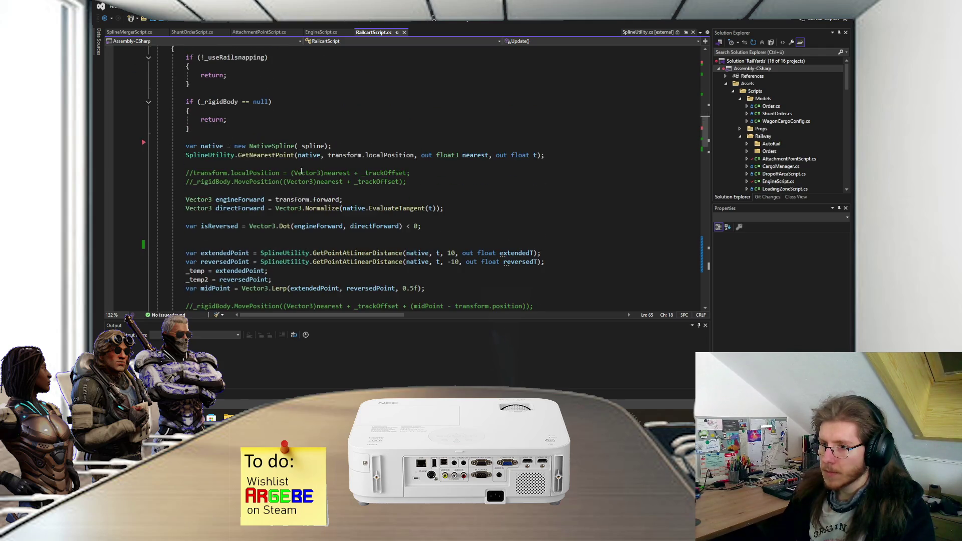
{"action": "scroll", "coordinate": [262, 203], "scroll_direction": "down", "scroll_amount": 3}
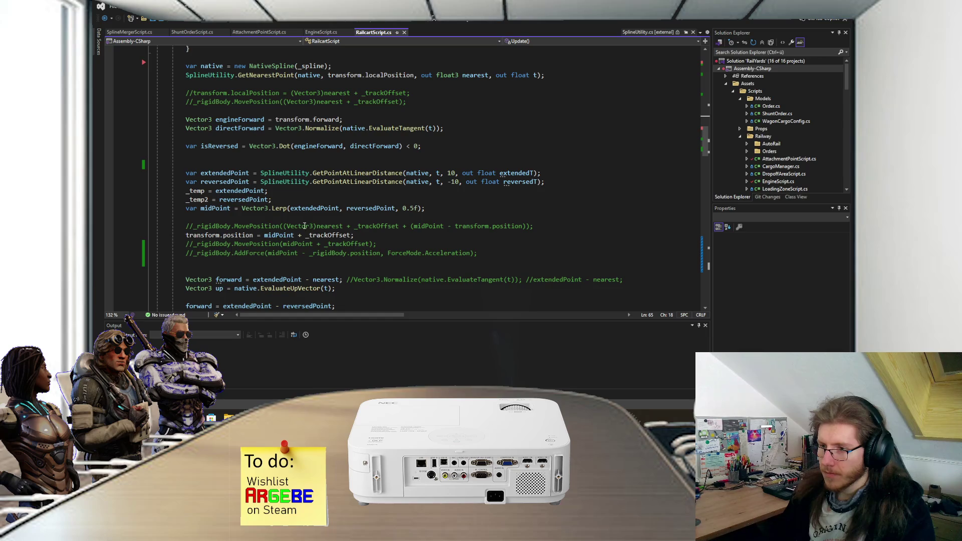
{"action": "left_click", "coordinate": [551, 227]}
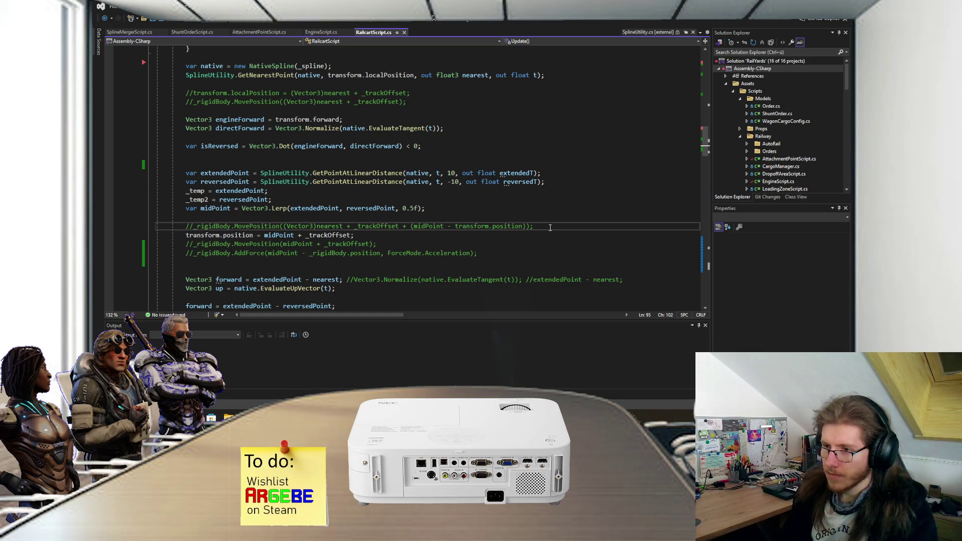
{"action": "key", "text": "Return"}
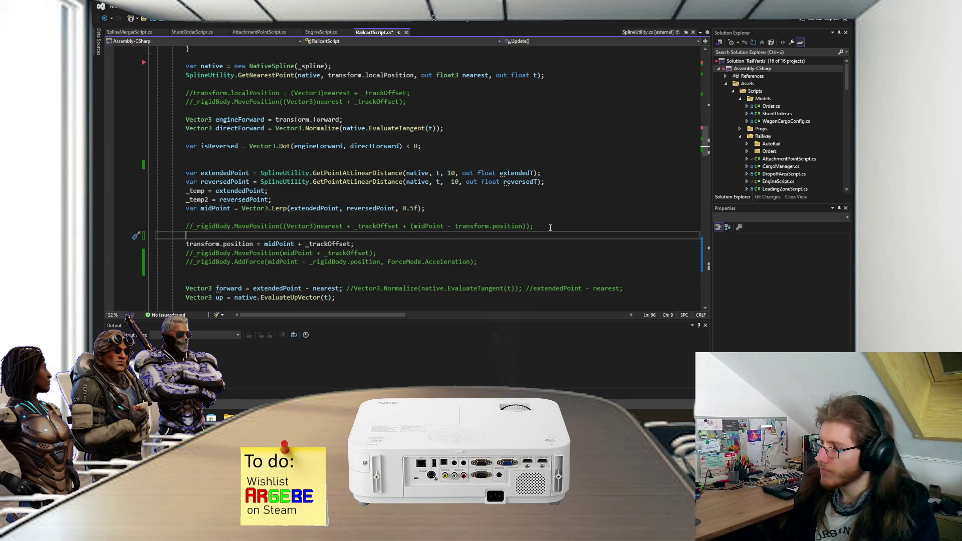
{"action": "type", "text": "var targe"}
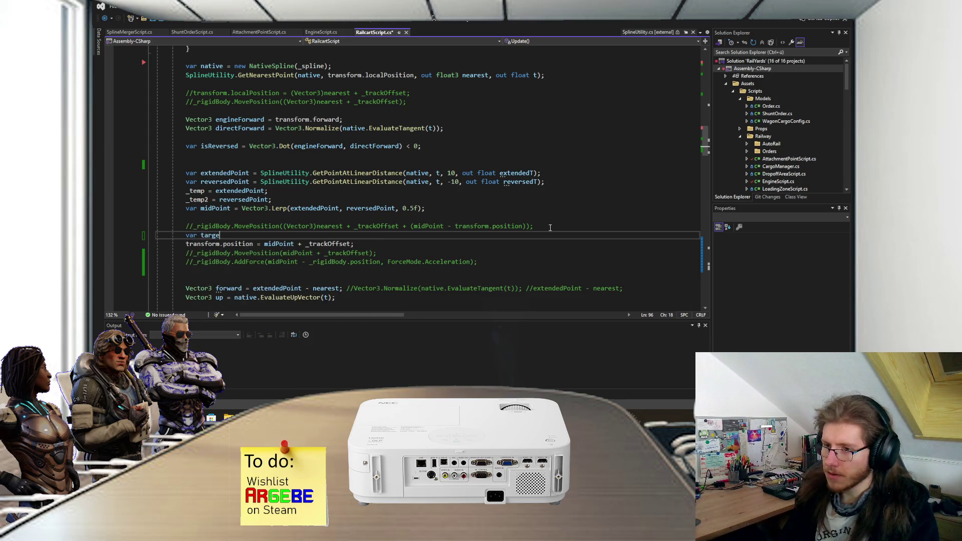
{"action": "type", "text": "tPoint = mid"}
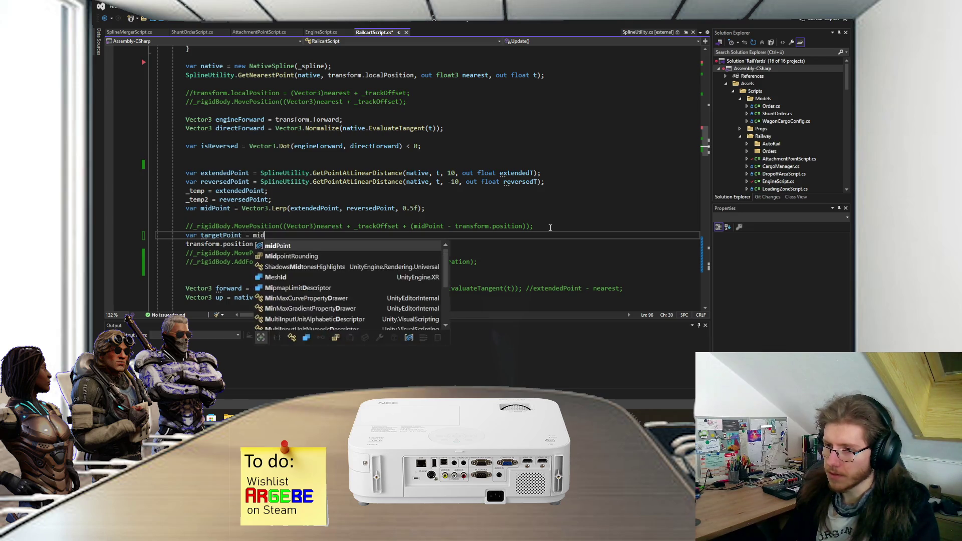
{"action": "type", "text": "Point + _trackOffset;"}
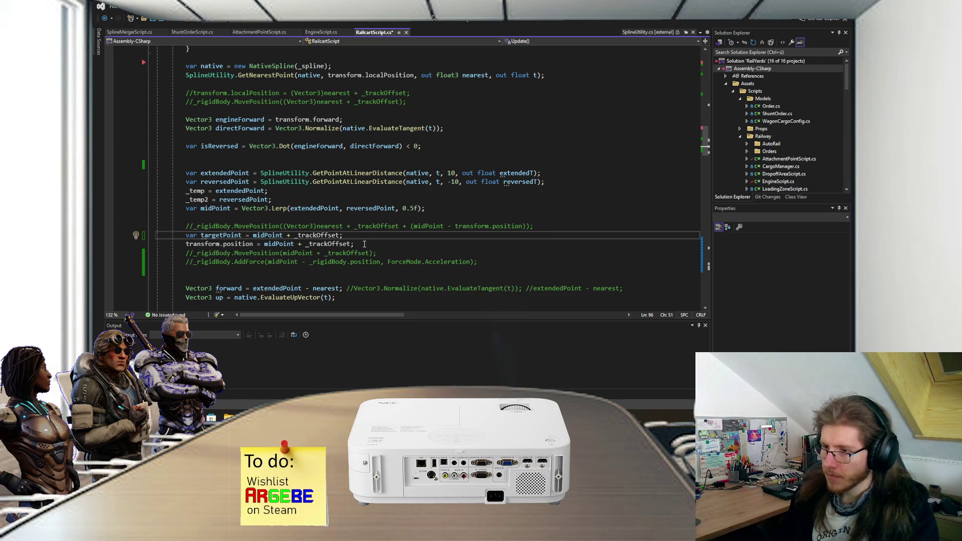
Under the targetPoint line, begin an if on Vector3.Distance(targetPoint, transform.position)
{"action": "left_click_drag", "start_coordinate": [364, 245], "coordinate": [266, 245]}
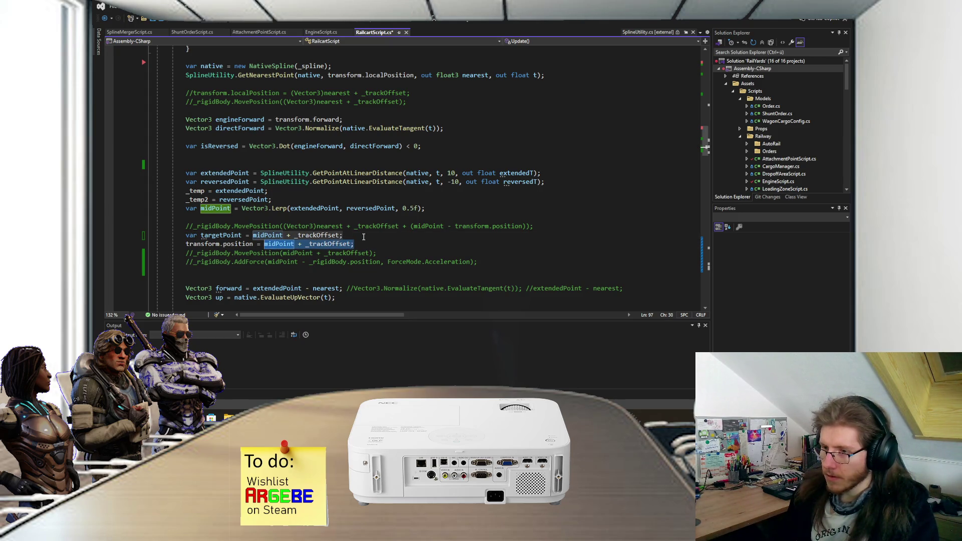
{"action": "left_click", "coordinate": [364, 236]}
{"action": "key", "text": "Return"}
{"action": "type", "text": "if"}
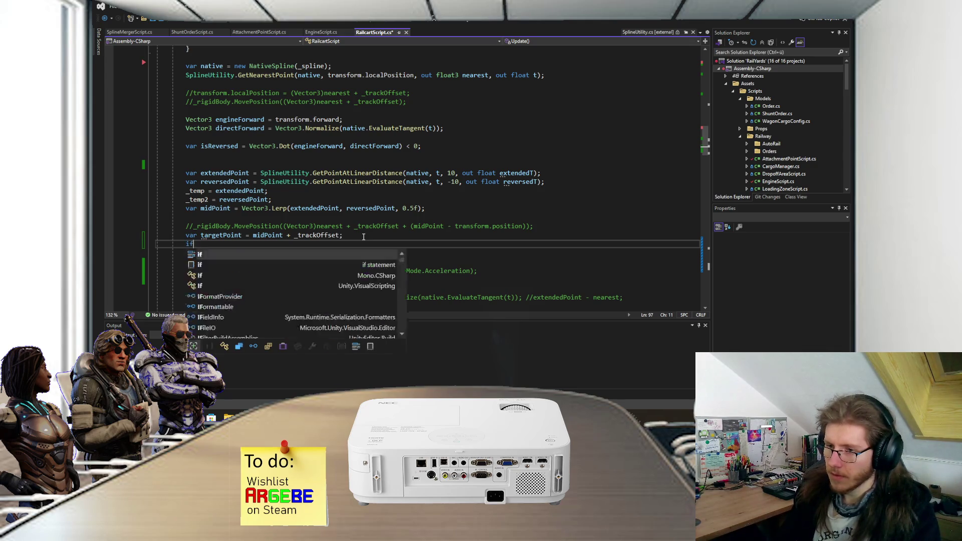
{"action": "type", "text": " (target"}
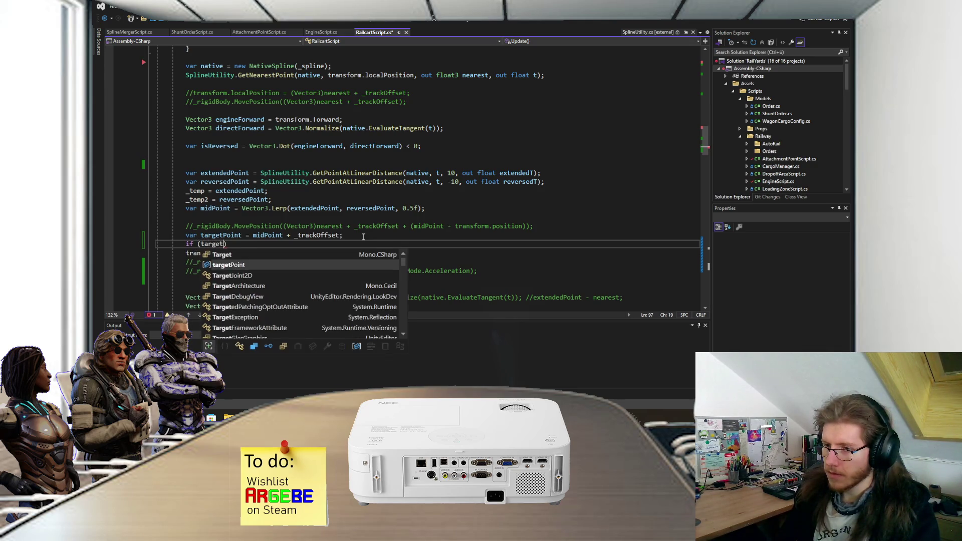
{"action": "key", "text": "BackSpace"}
{"action": "key", "text": "BackSpace"}
{"action": "key", "text": "BackSpace"}
{"action": "type", "text": "Vector3.Distance"}
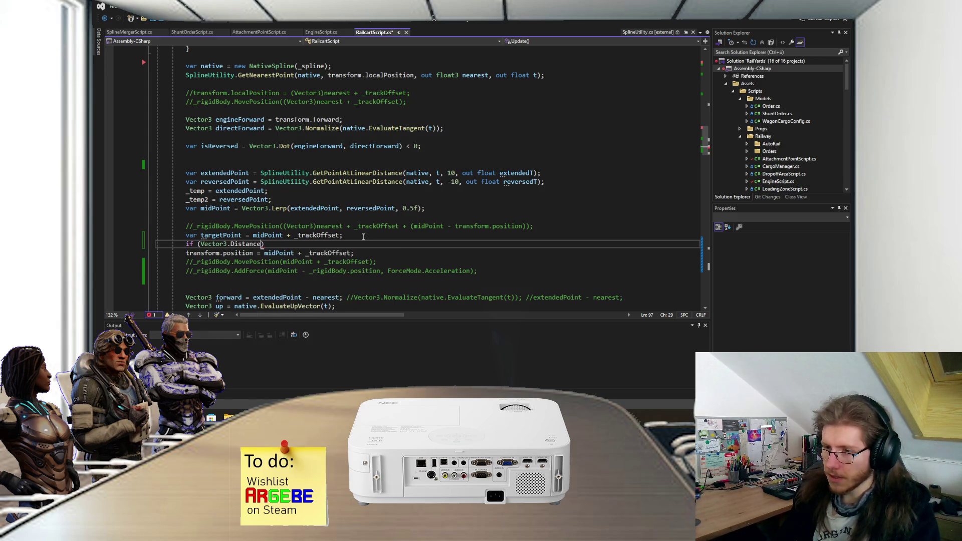
{"action": "type", "text": "(targetPoint, "}
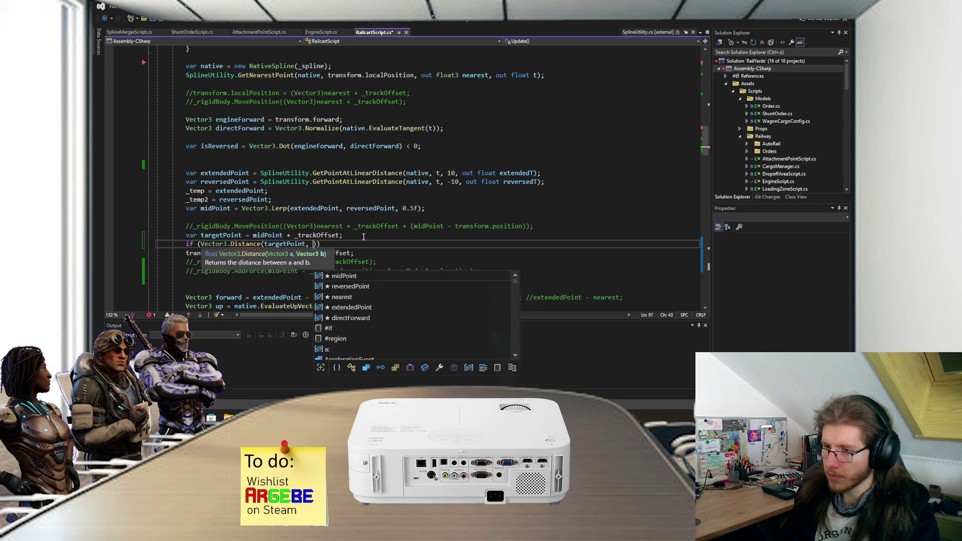
{"action": "type", "text": "transform.position"}
{"action": "key", "text": "BackSpace"}
{"action": "key", "text": "BackSpace"}
{"action": "type", "text": "pos"}
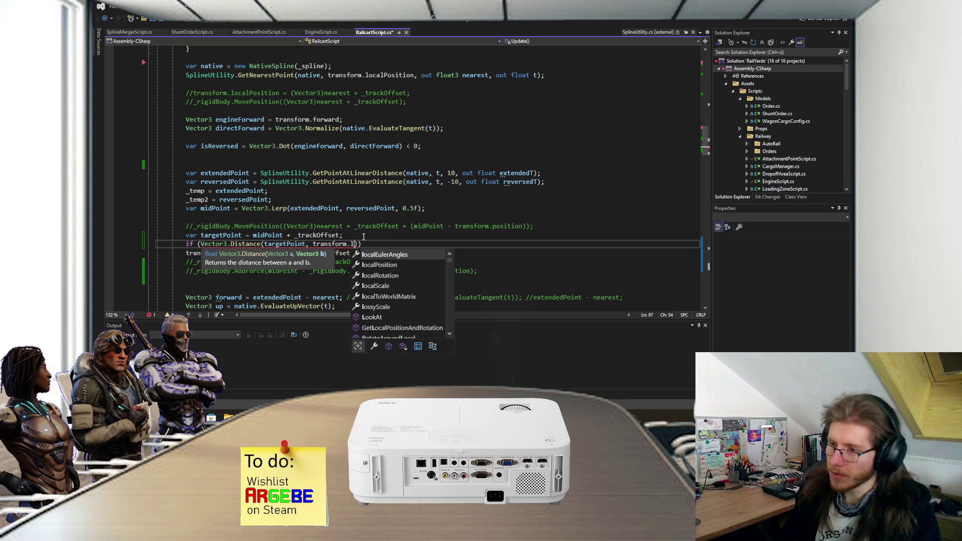
{"action": "key", "text": "Tab"}
Close the if condition and open an empty { } body beneath it
{"action": "type", "text": ")"}
{"action": "key", "text": "Return"}
{"action": "type", "text": "{"}
{"action": "key", "text": "Return"}
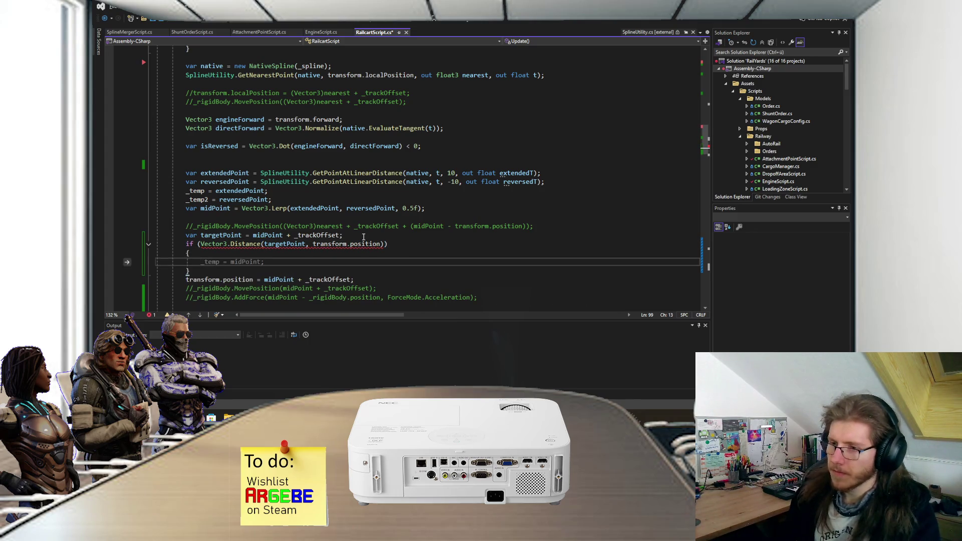
{"action": "scroll", "coordinate": [370, 228], "scroll_direction": "up", "scroll_amount": 4}
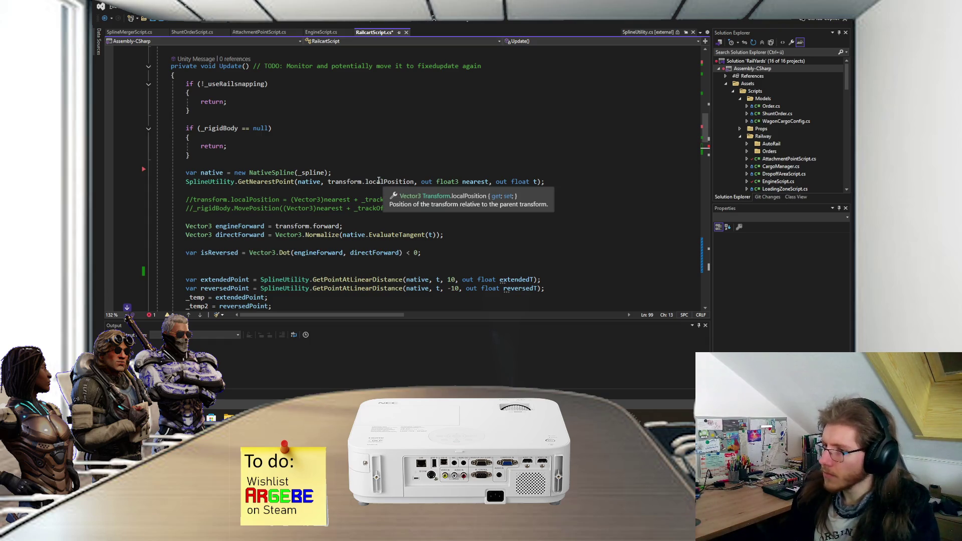
{"action": "scroll", "coordinate": [379, 182], "scroll_direction": "down", "scroll_amount": 5}
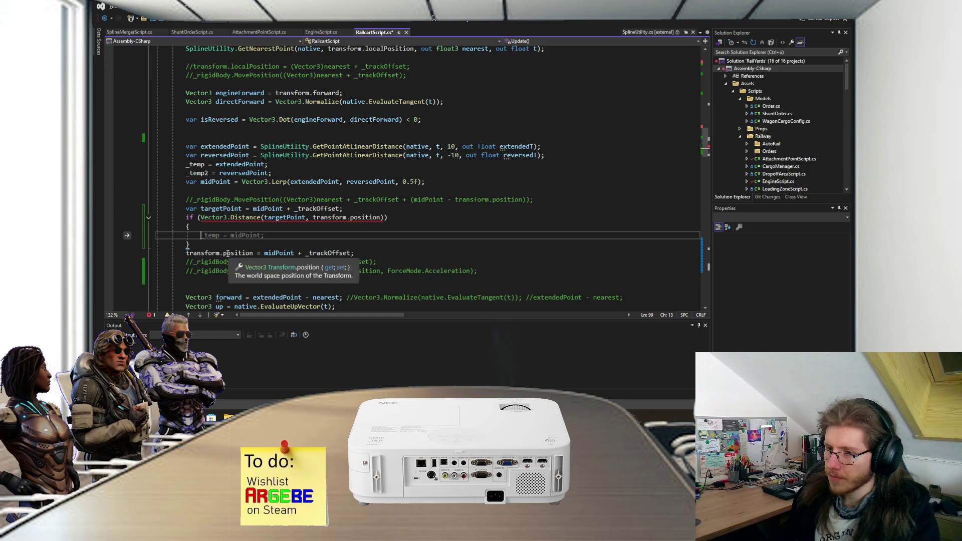
{"action": "left_click", "coordinate": [223, 252]}
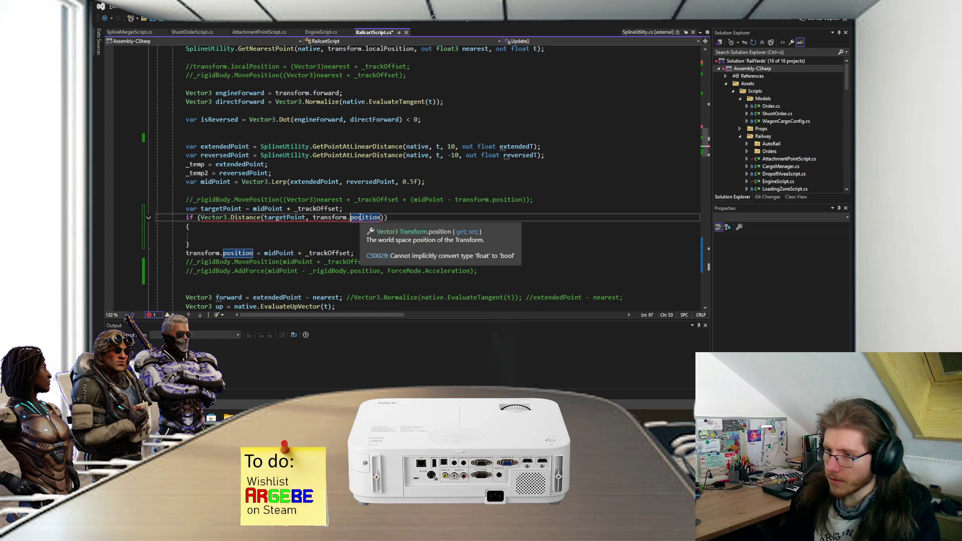
Change the condition to use transform.localPosition and add a greater-than comparison
{"action": "left_click", "coordinate": [351, 217]}
{"action": "type", "text": "localP"}
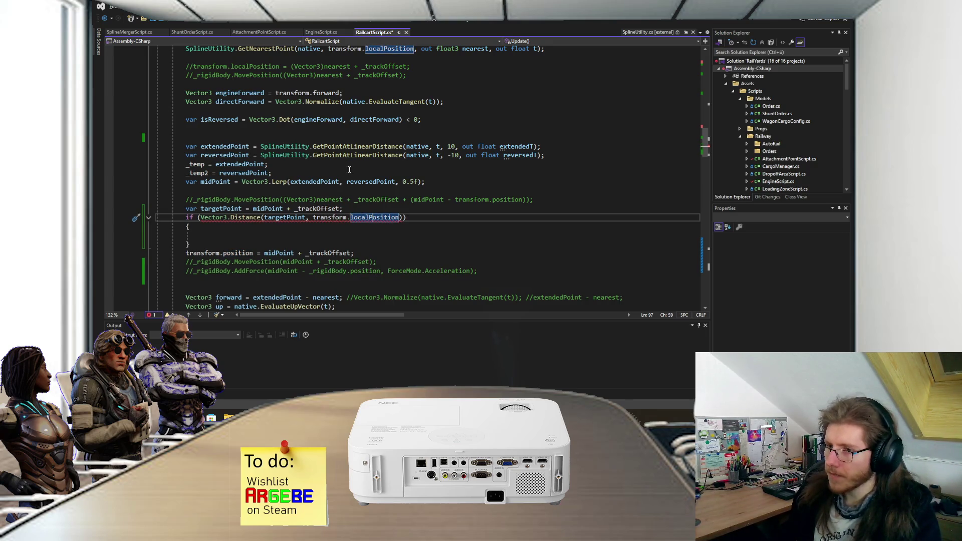
{"action": "scroll", "coordinate": [349, 169], "scroll_direction": "up", "scroll_amount": 1}
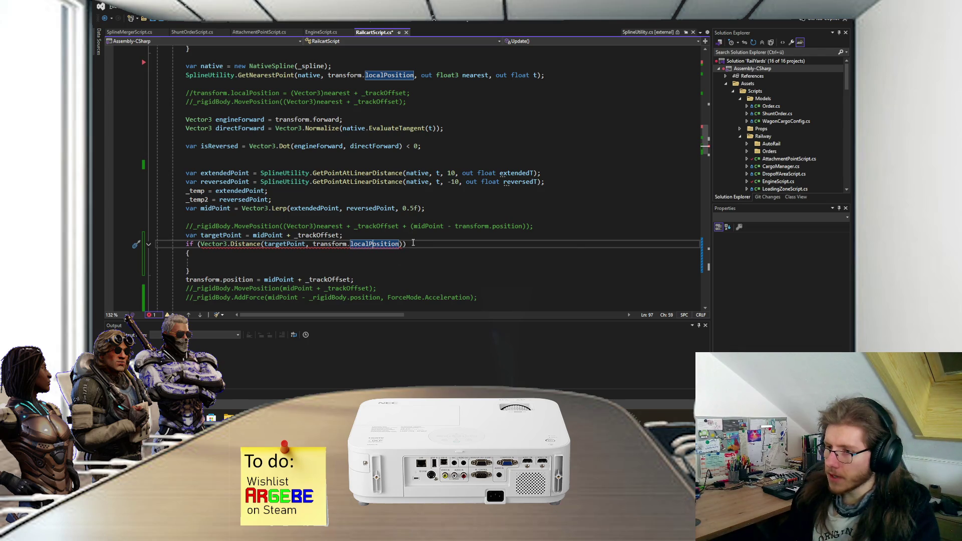
{"action": "left_click", "coordinate": [403, 244]}
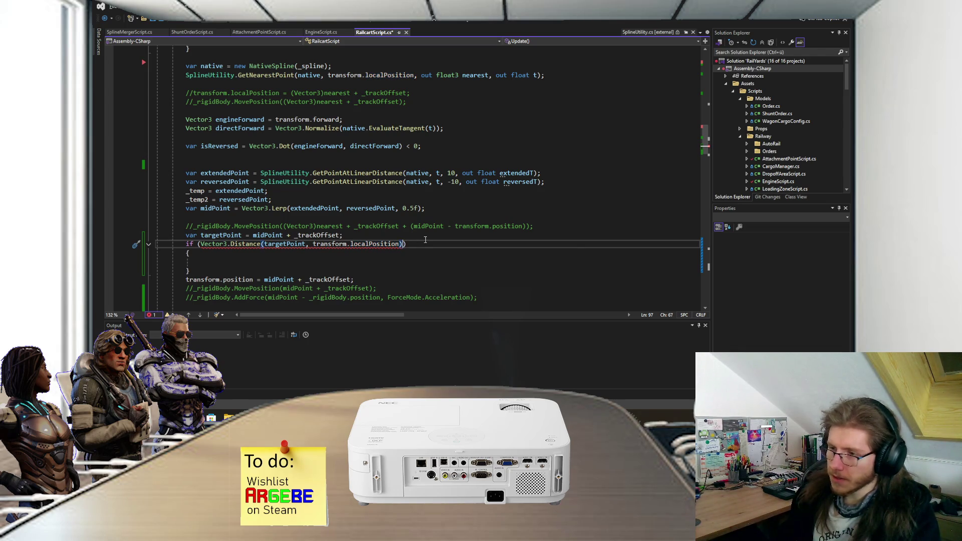
{"action": "type", "text": "> 0"}
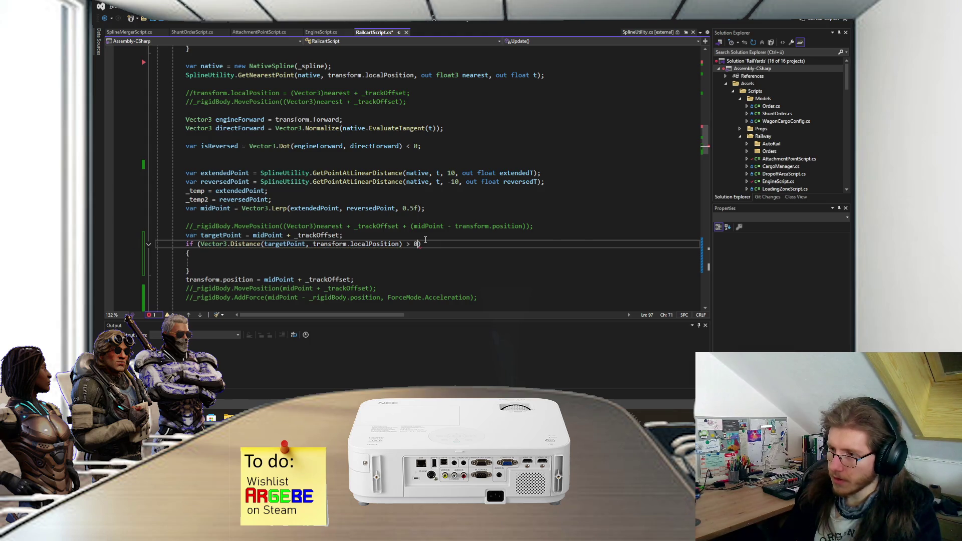
{"action": "key", "text": "Down"}
{"action": "key", "text": "Down"}
Move the transform.position assignment into the if body, assigning targetPoint, and save
{"action": "left_click", "coordinate": [367, 279]}
{"action": "key", "text": "ctrl+x"}
{"action": "left_click_drag", "start_coordinate": [369, 261], "coordinate": [280, 262]}
{"action": "key", "text": "ctrl+v"}
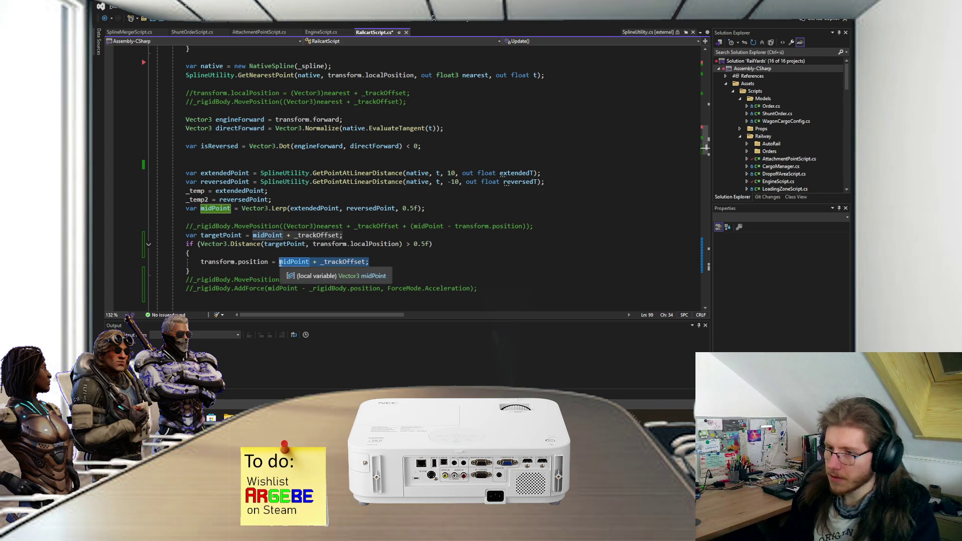
{"action": "type", "text": "tar"}
{"action": "key", "text": "Tab"}
{"action": "type", "text": ";"}
{"action": "key", "text": "ctrl+s"}
Delete the commented-out MovePosition/AddForce lines and the leftover blank line
{"action": "scroll", "coordinate": [281, 263], "scroll_direction": "down", "scroll_amount": 1}
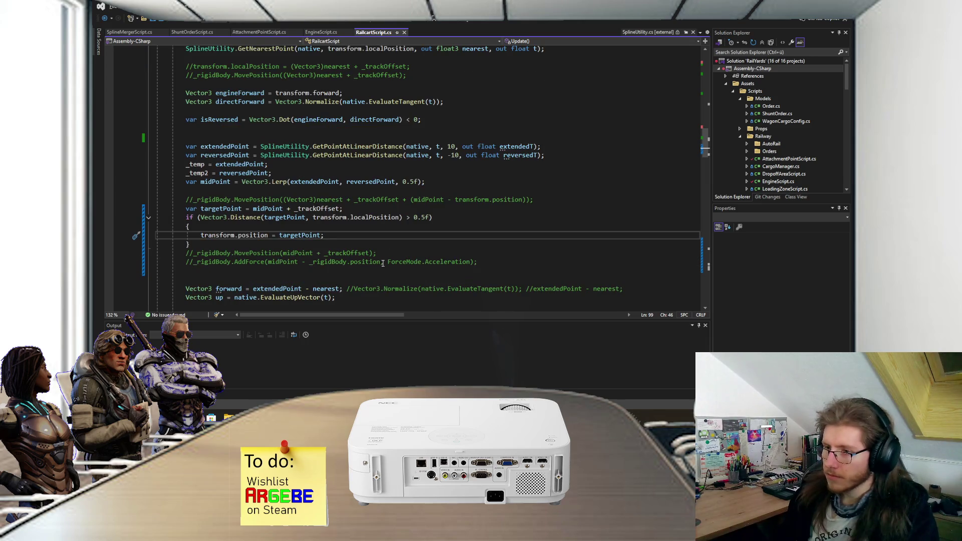
{"action": "left_click_drag", "start_coordinate": [480, 262], "coordinate": [495, 248]}
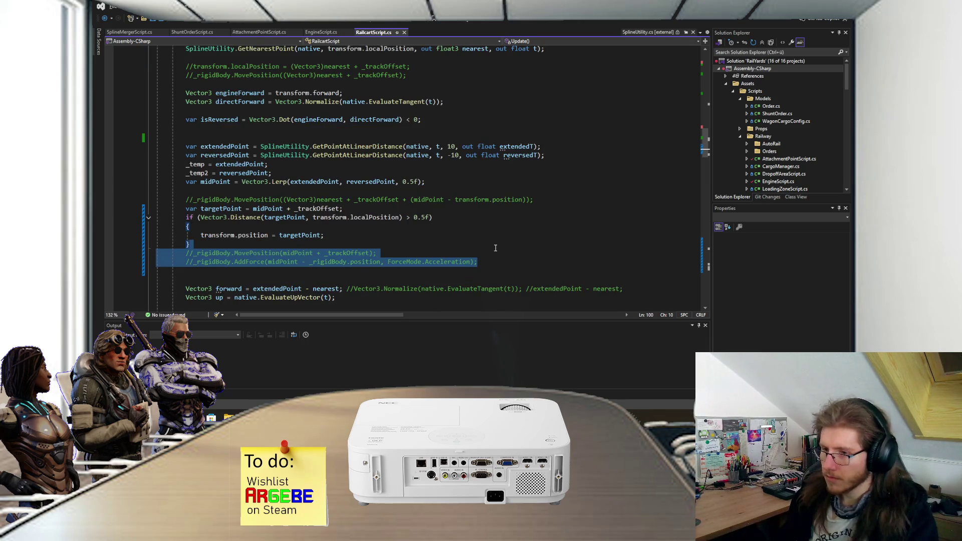
{"action": "key", "text": "Delete"}
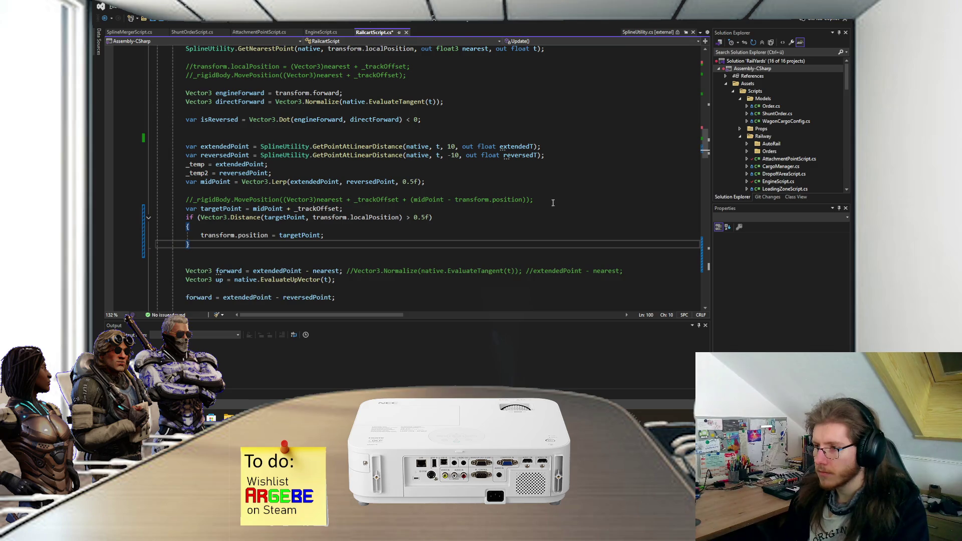
{"action": "left_click_drag", "start_coordinate": [554, 203], "coordinate": [556, 194]}
{"action": "key", "text": "Delete"}
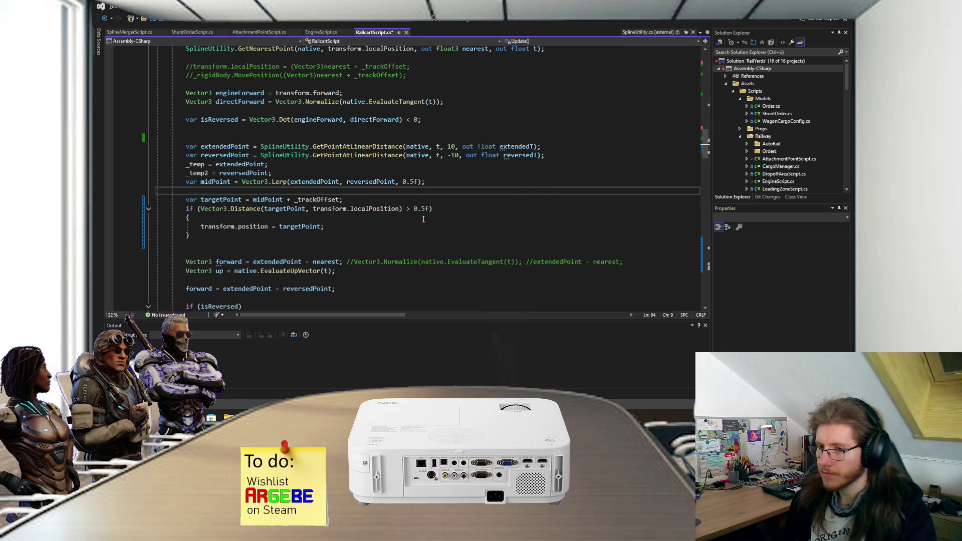
{"action": "left_click", "coordinate": [283, 240]}
{"action": "key", "text": "Delete"}
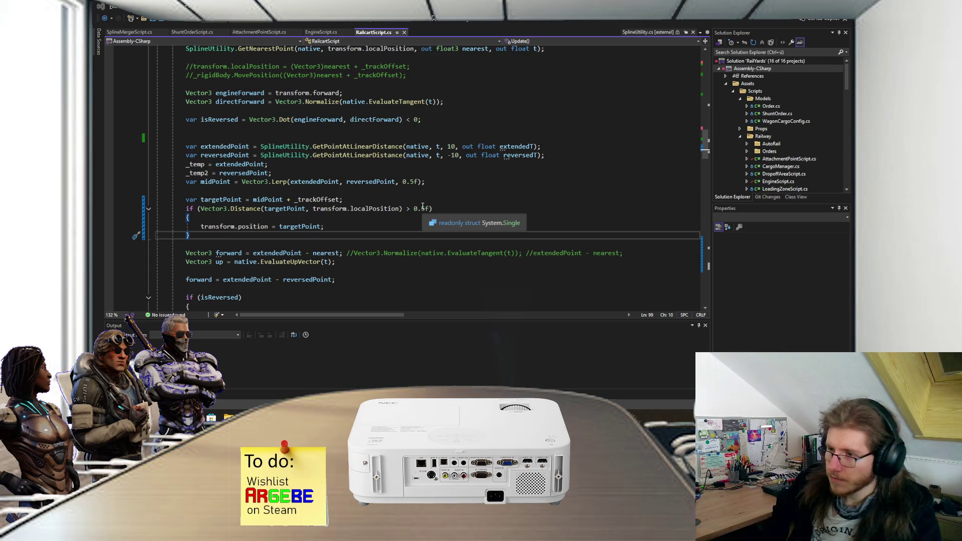
{"action": "key", "text": "alt+Tab"}
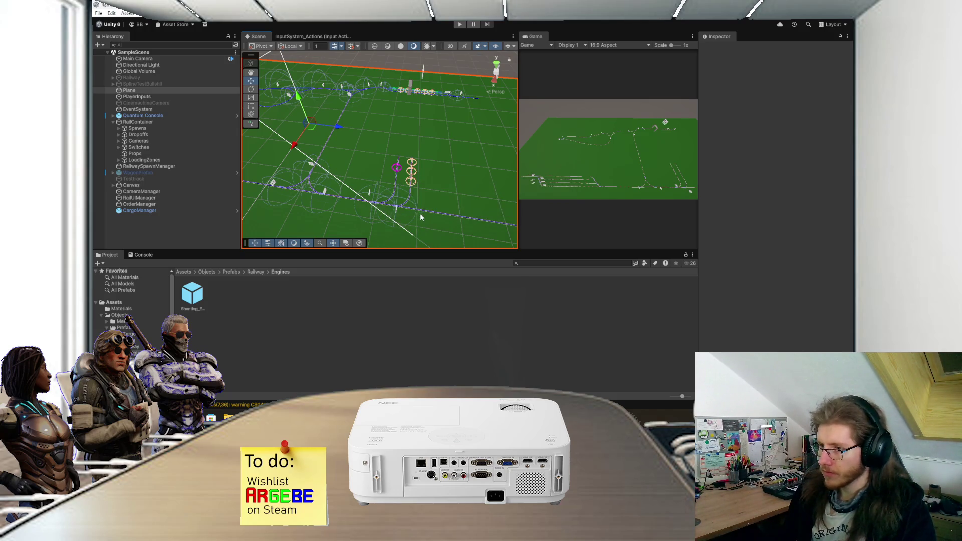
Play the scene, follow the shunting engine onto the curved branch track, then stop
{"action": "scroll", "coordinate": [405, 209], "scroll_direction": "up", "scroll_amount": 3}
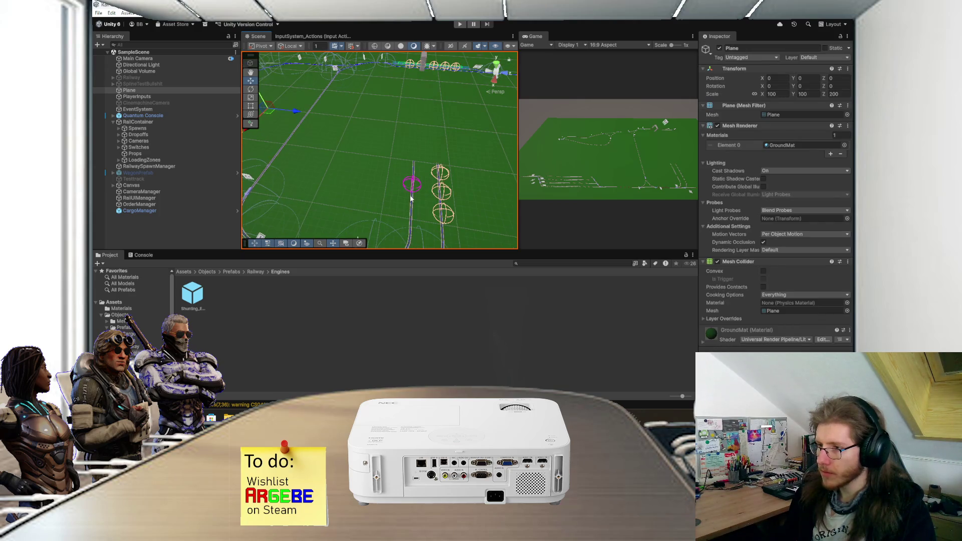
{"action": "scroll", "coordinate": [409, 186], "scroll_direction": "up", "scroll_amount": 5}
{"action": "left_click_drag", "start_coordinate": [409, 163], "coordinate": [410, 172]}
{"action": "left_click", "coordinate": [460, 25]}
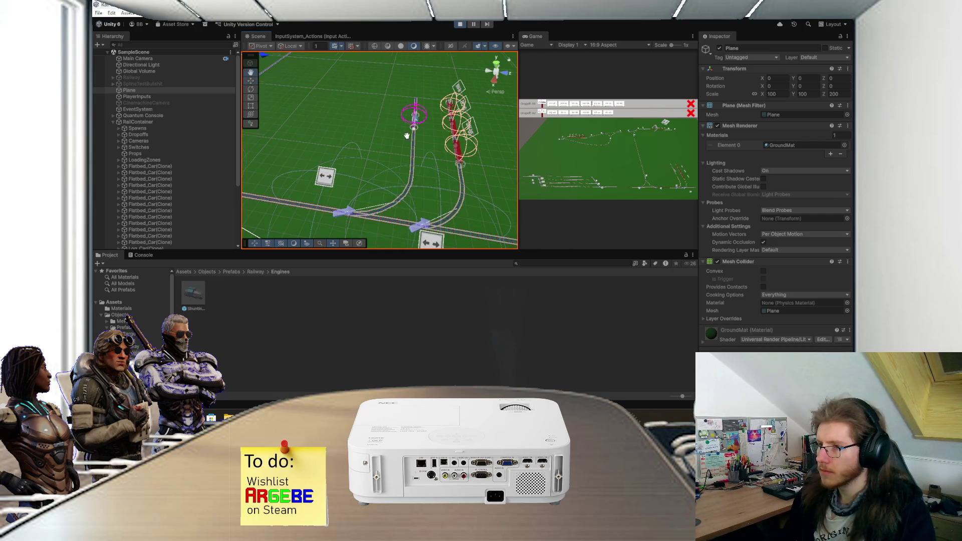
{"action": "left_click_drag", "start_coordinate": [407, 135], "coordinate": [395, 128]}
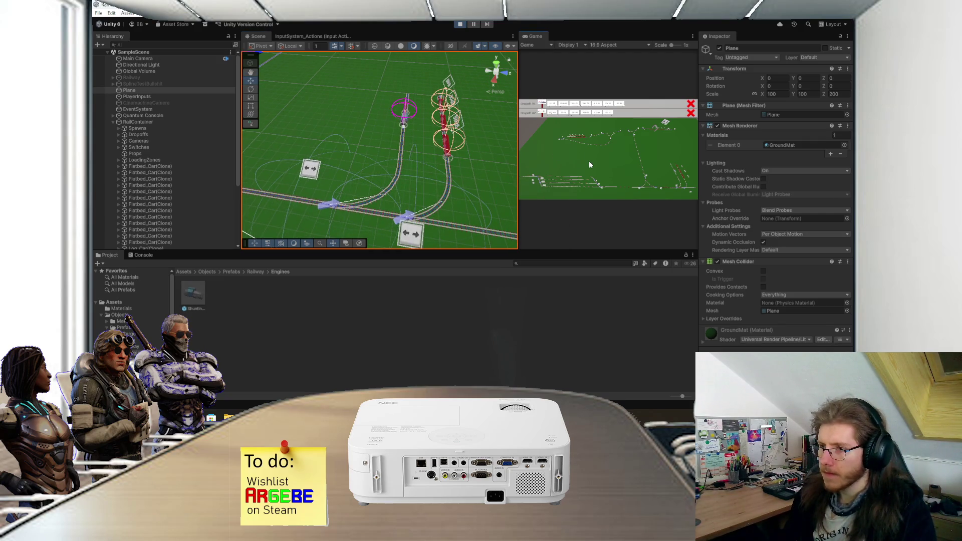
{"action": "scroll", "coordinate": [435, 187], "scroll_direction": "up", "scroll_amount": 3}
{"action": "left_click_drag", "start_coordinate": [426, 195], "coordinate": [430, 185]}
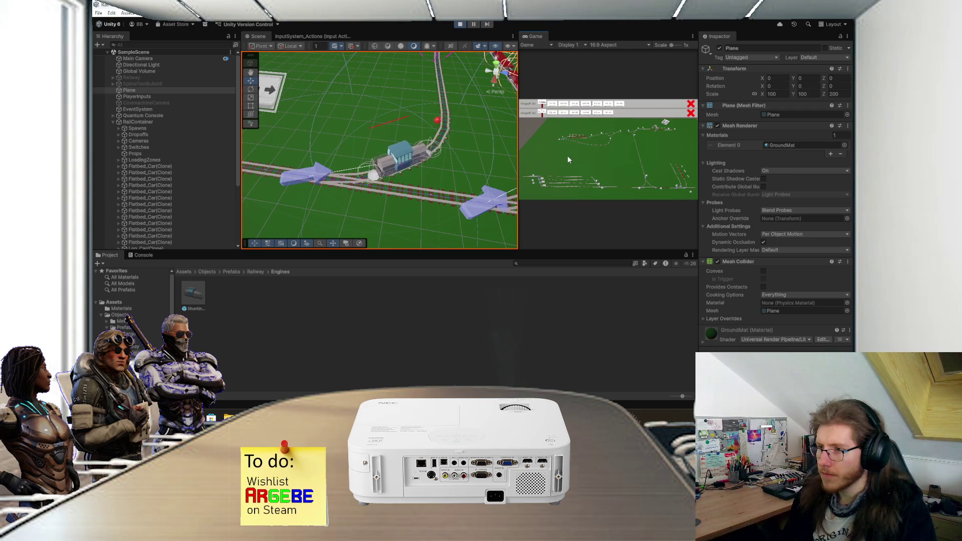
{"action": "left_click_drag", "start_coordinate": [396, 176], "coordinate": [568, 171]}
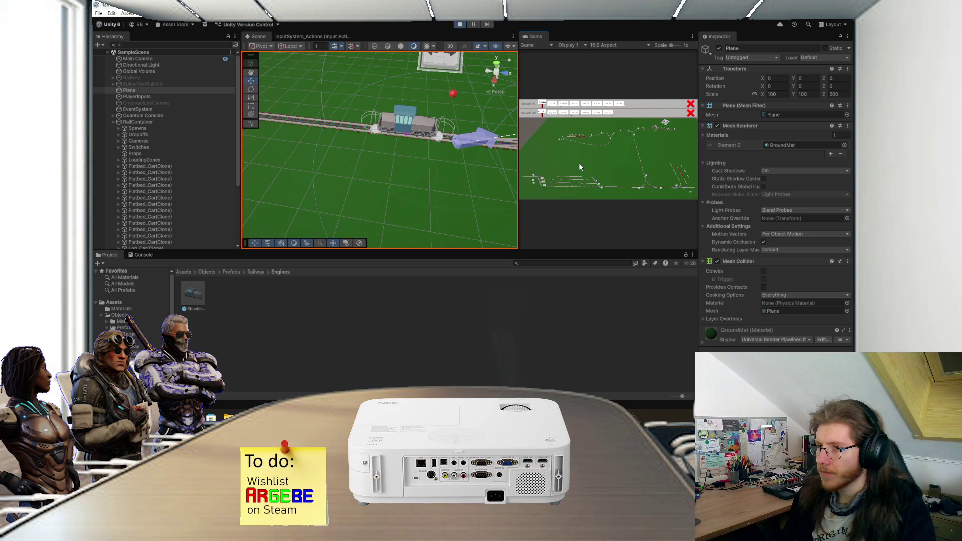
{"action": "left_click_drag", "start_coordinate": [431, 154], "coordinate": [414, 158]}
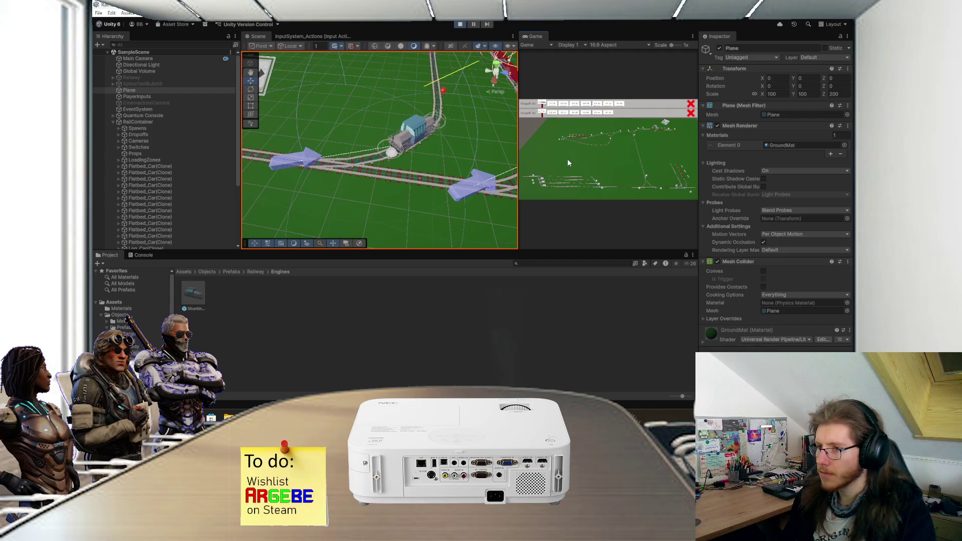
{"action": "left_click", "coordinate": [460, 24]}
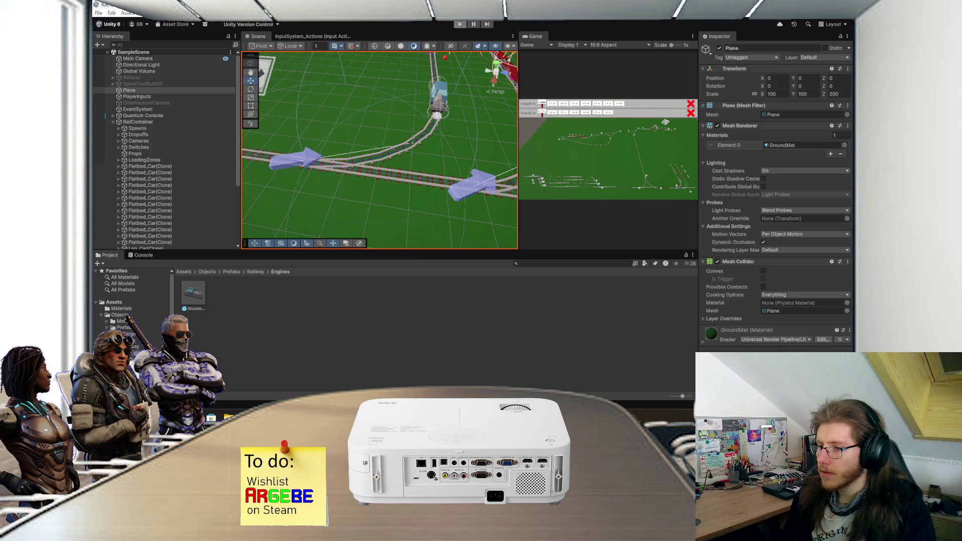
{"action": "key", "text": "alt+Tab"}
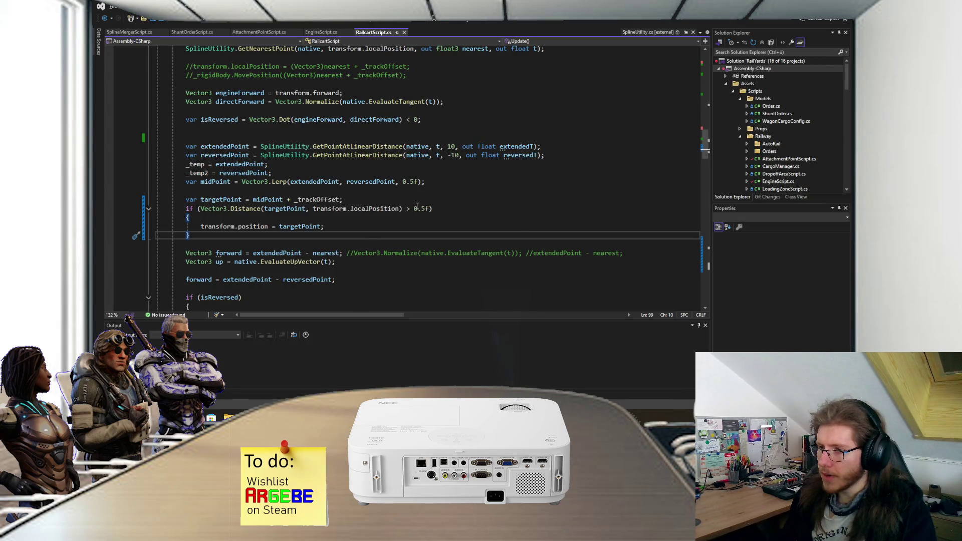
Lower the railcar's snap distance threshold from 0.5f to 0.2f and save RailcartScript.cs
{"action": "left_click", "coordinate": [425, 208]}
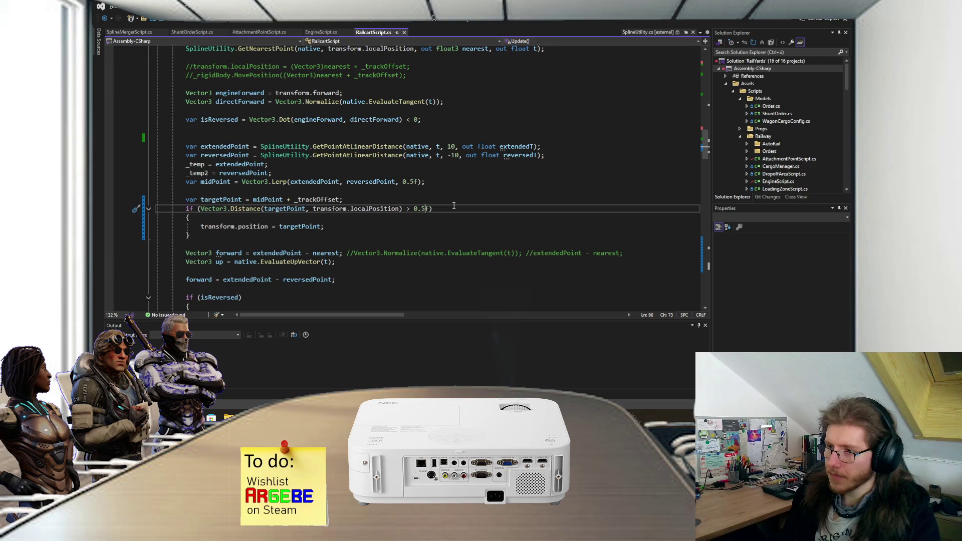
{"action": "type", "text": "2"}
{"action": "key", "text": "ctrl+s"}
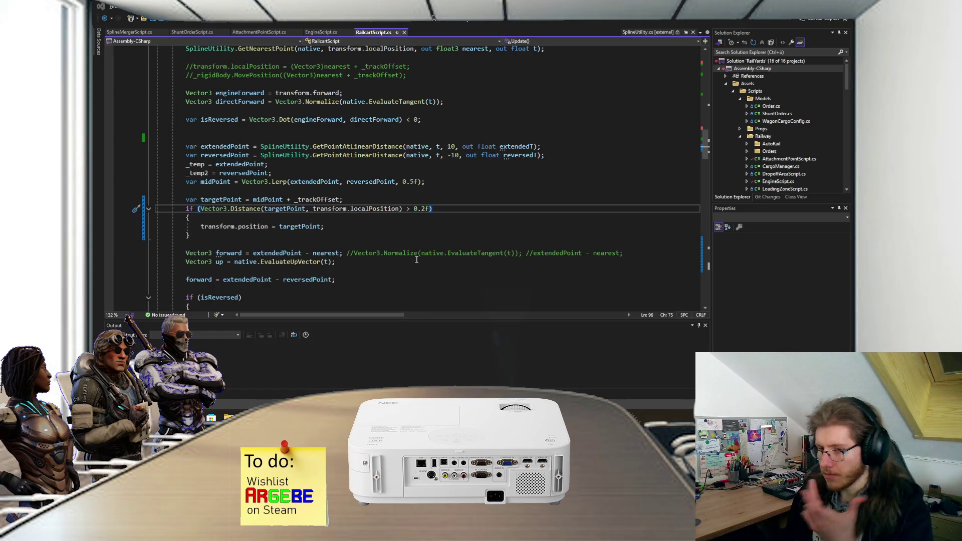
{"action": "key", "text": "alt+Tab"}
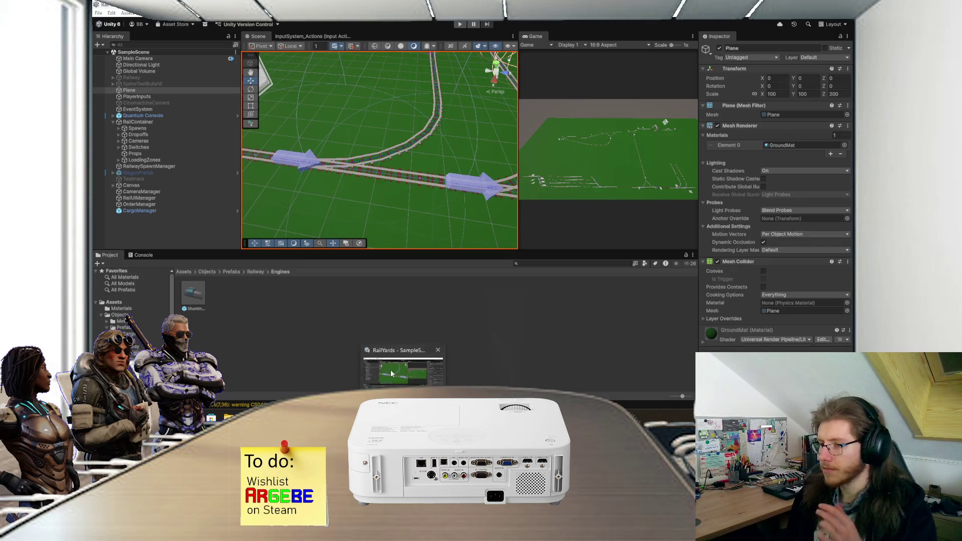
Play the scene and follow the shunting engine along the curved track with the 0.2f threshold
{"action": "left_click_drag", "start_coordinate": [404, 196], "coordinate": [414, 202]}
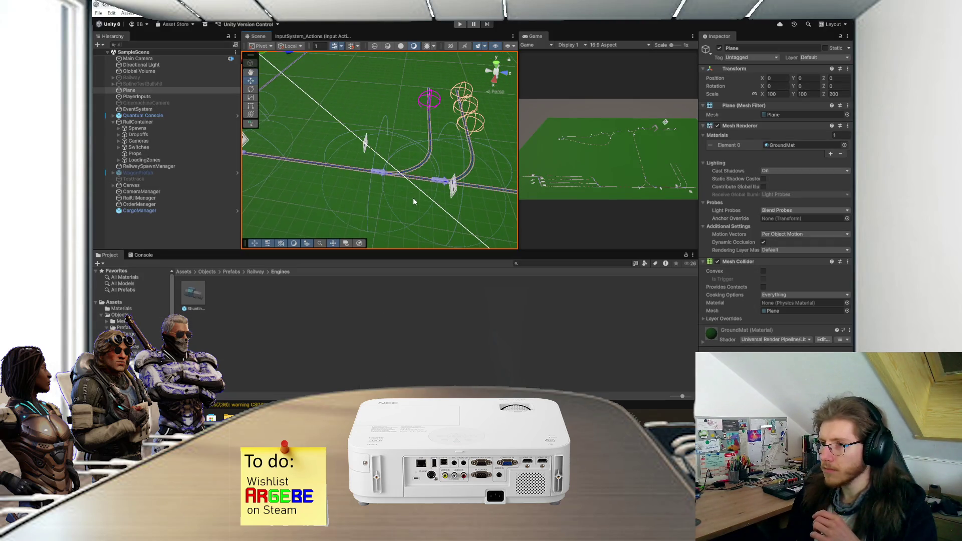
{"action": "left_click", "coordinate": [460, 24]}
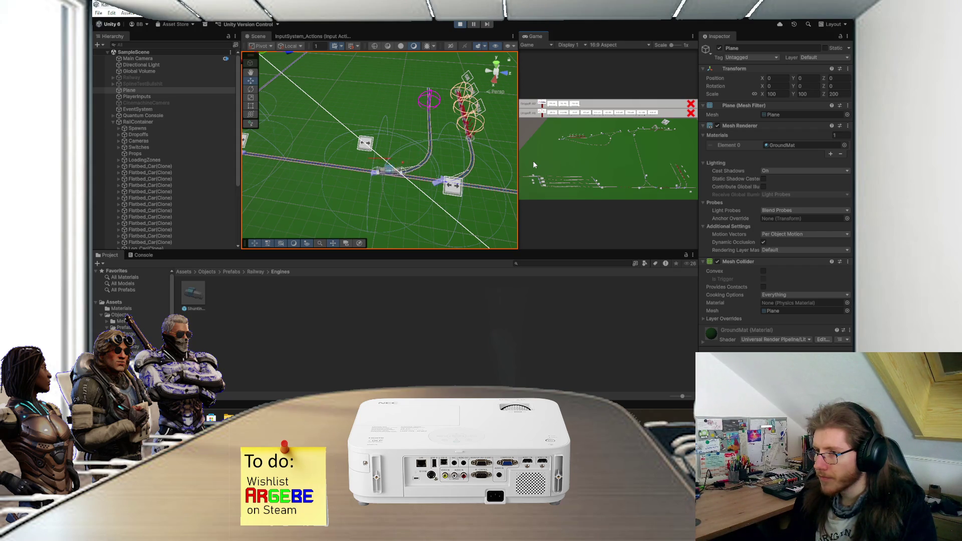
{"action": "scroll", "coordinate": [360, 173], "scroll_direction": "up", "scroll_amount": 8}
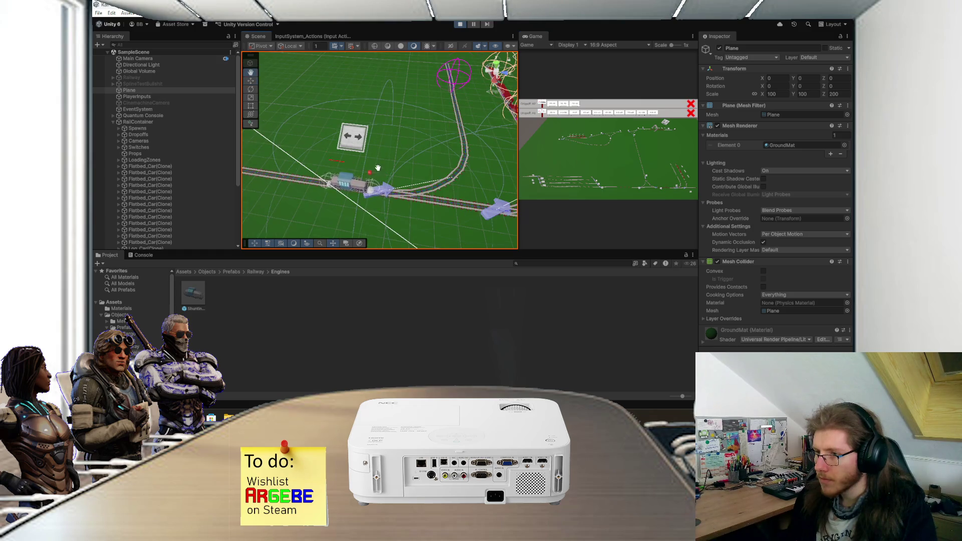
{"action": "scroll", "coordinate": [383, 172], "scroll_direction": "down", "scroll_amount": 6}
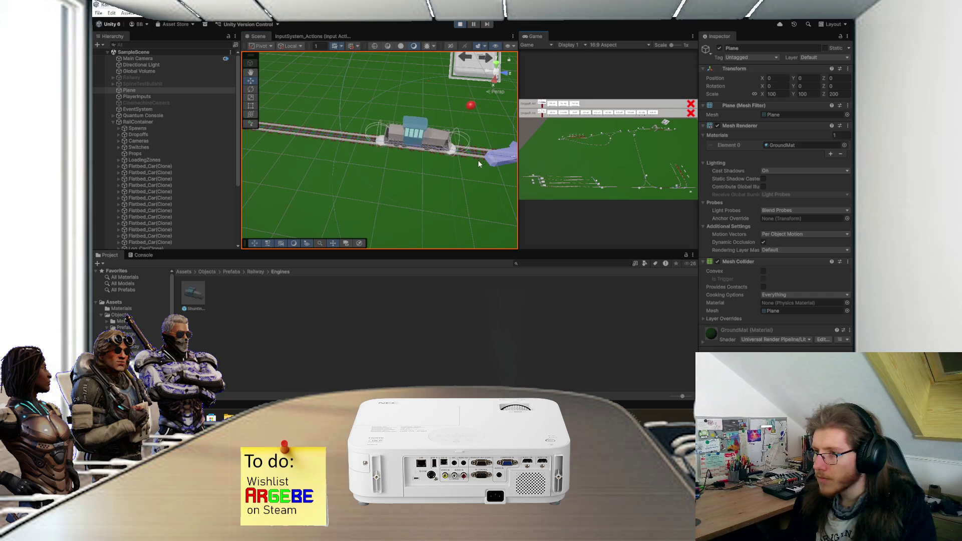
{"action": "scroll", "coordinate": [439, 171], "scroll_direction": "down", "scroll_amount": 5}
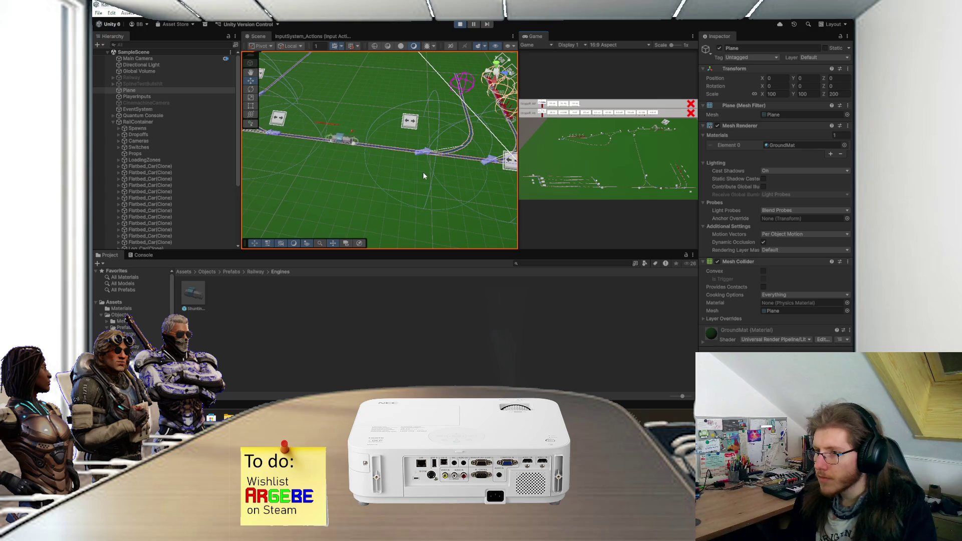
{"action": "scroll", "coordinate": [366, 164], "scroll_direction": "up", "scroll_amount": 5}
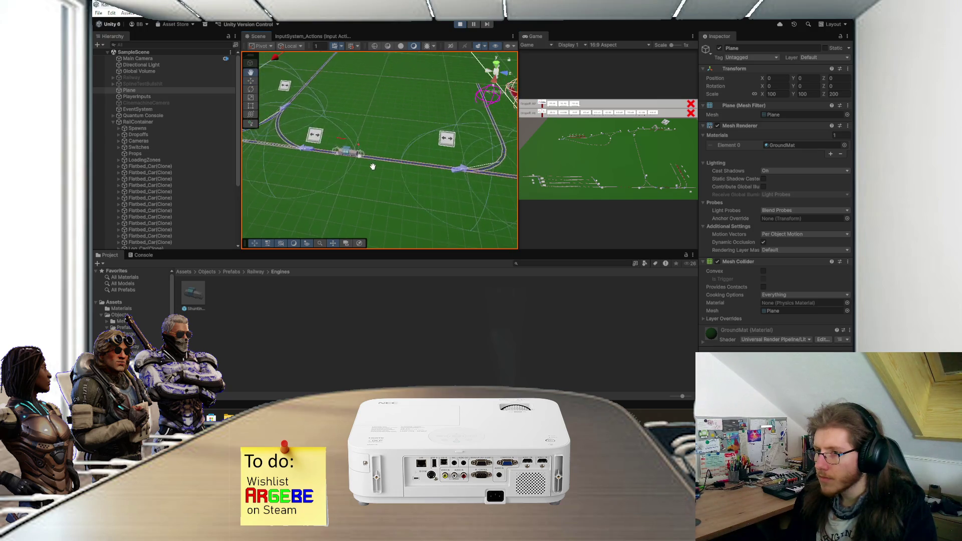
{"action": "left_click_drag", "start_coordinate": [326, 166], "coordinate": [349, 166]}
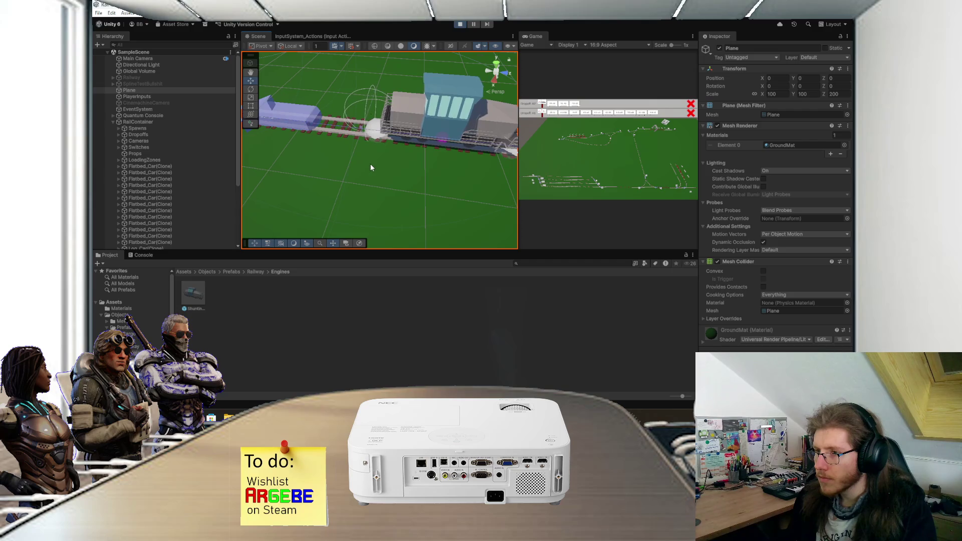
{"action": "scroll", "coordinate": [373, 140], "scroll_direction": "down", "scroll_amount": 5}
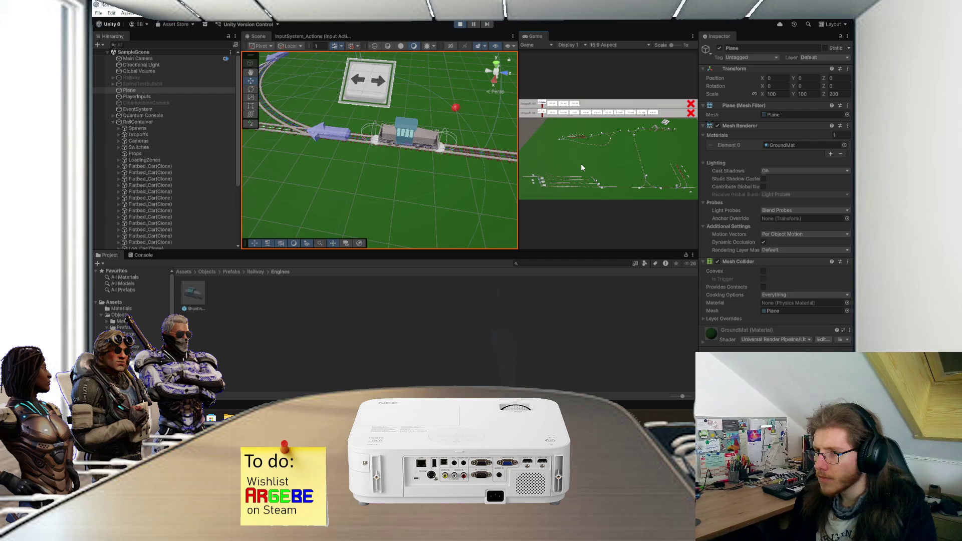
{"action": "scroll", "coordinate": [459, 174], "scroll_direction": "up", "scroll_amount": 3}
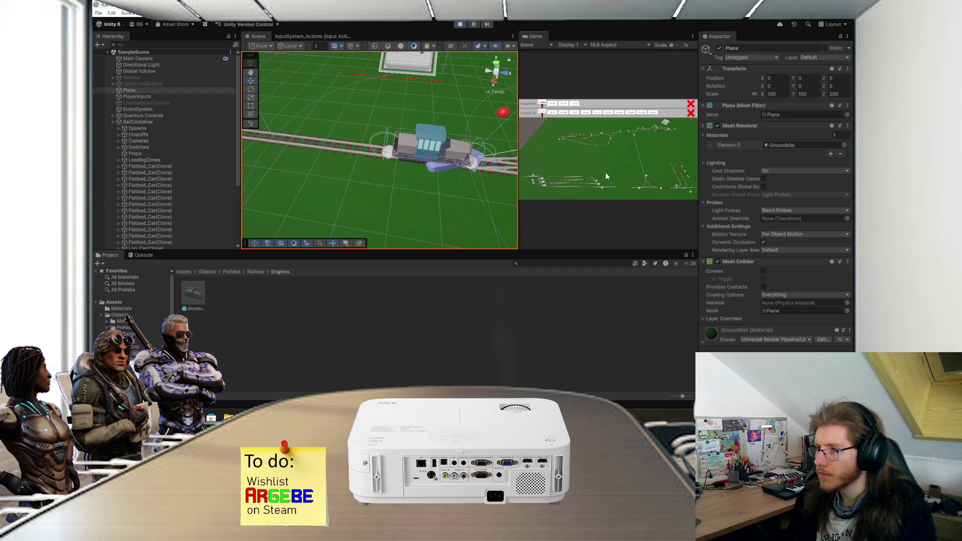
{"action": "scroll", "coordinate": [606, 172], "scroll_direction": "up", "scroll_amount": 5}
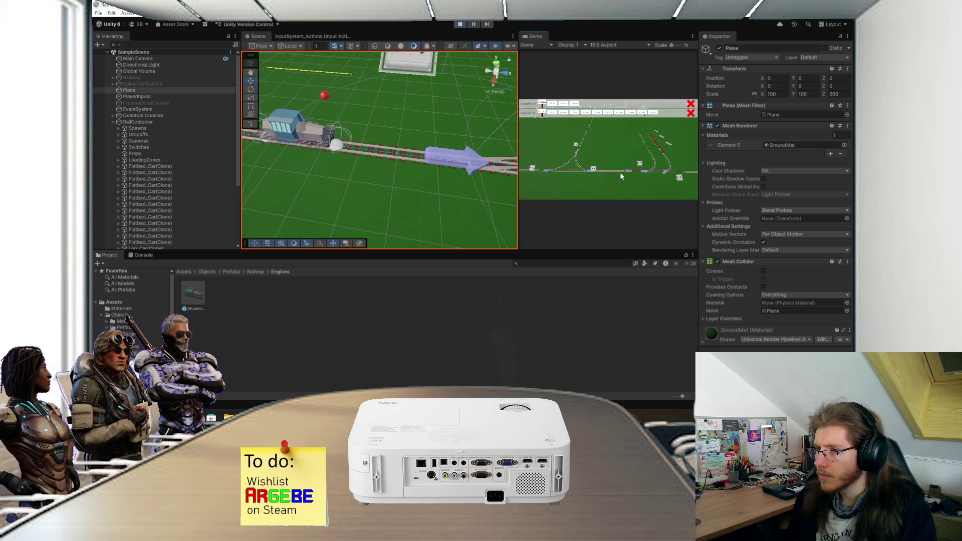
{"action": "scroll", "coordinate": [466, 173], "scroll_direction": "down", "scroll_amount": 5}
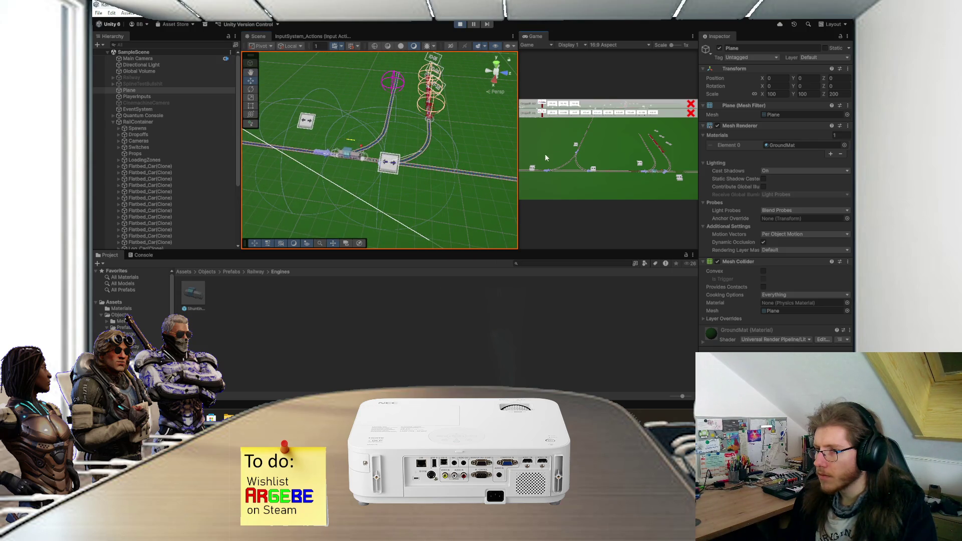
{"action": "scroll", "coordinate": [368, 171], "scroll_direction": "up", "scroll_amount": 2}
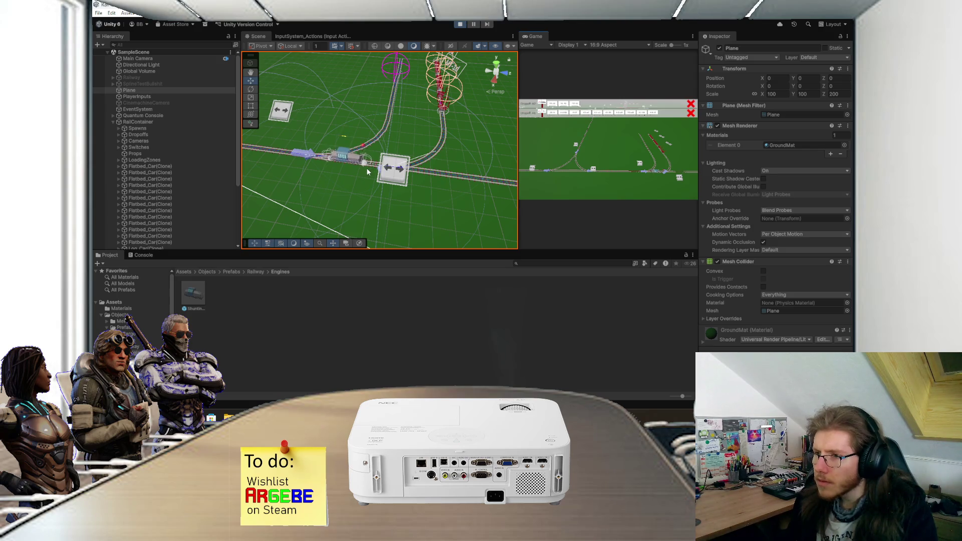
{"action": "scroll", "coordinate": [366, 172], "scroll_direction": "up", "scroll_amount": 2}
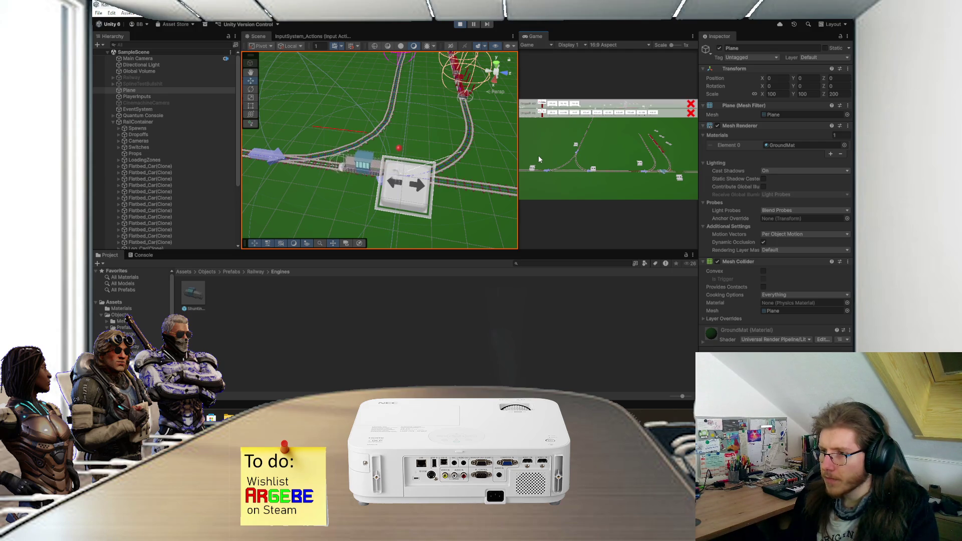
{"action": "scroll", "coordinate": [429, 156], "scroll_direction": "down", "scroll_amount": 3}
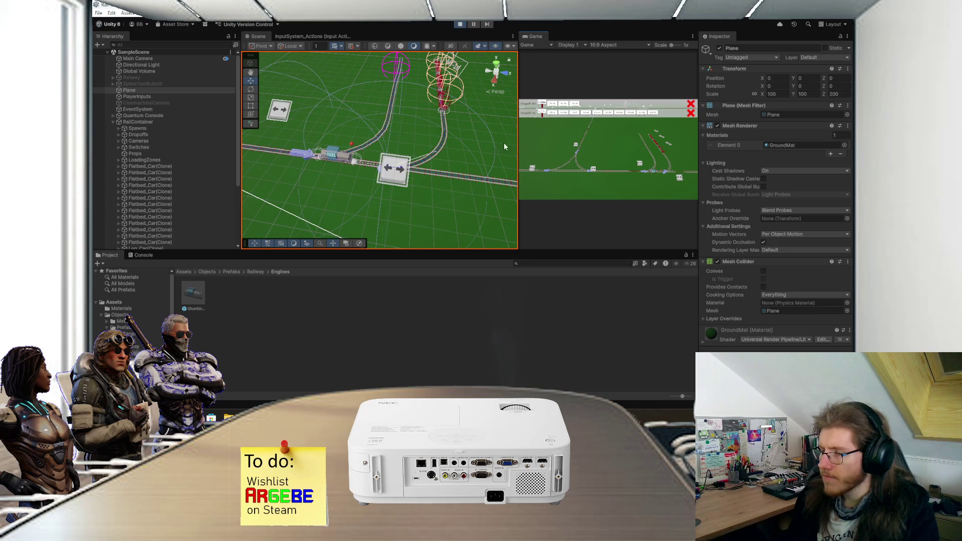
{"action": "scroll", "coordinate": [445, 158], "scroll_direction": "up", "scroll_amount": 2}
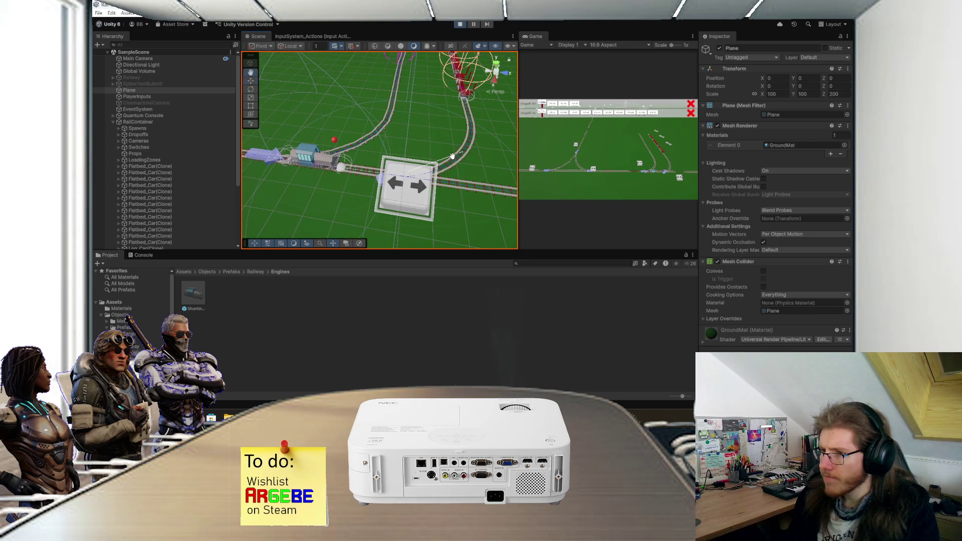
{"action": "left_click_drag", "start_coordinate": [445, 154], "coordinate": [453, 162]}
{"action": "scroll", "coordinate": [453, 159], "scroll_direction": "up", "scroll_amount": 2}
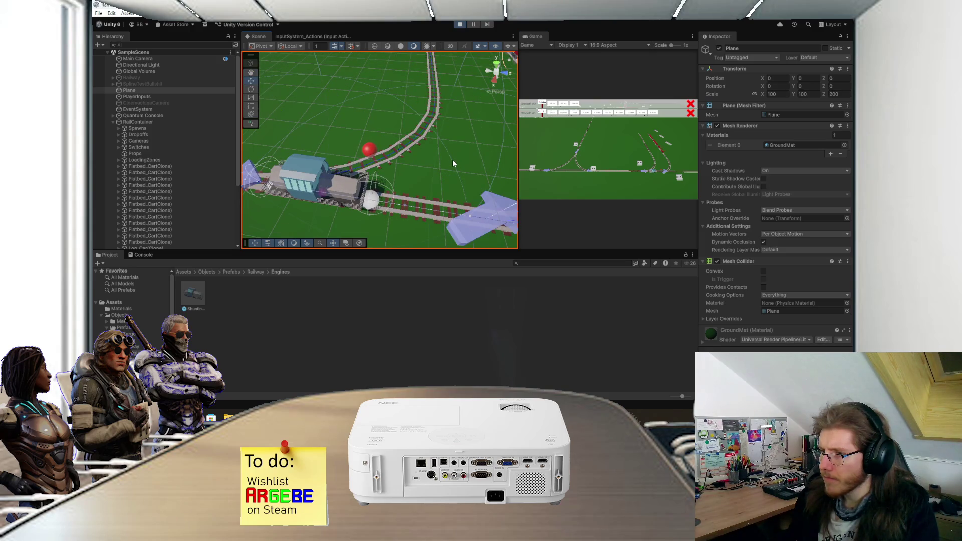
{"action": "scroll", "coordinate": [453, 159], "scroll_direction": "down", "scroll_amount": 2}
{"action": "key", "text": "alt+Tab"}
Finish the [SerializeField] SplineContainer _splineContainer field declaration and save
{"action": "type", "text": "Container _splineContainer"}
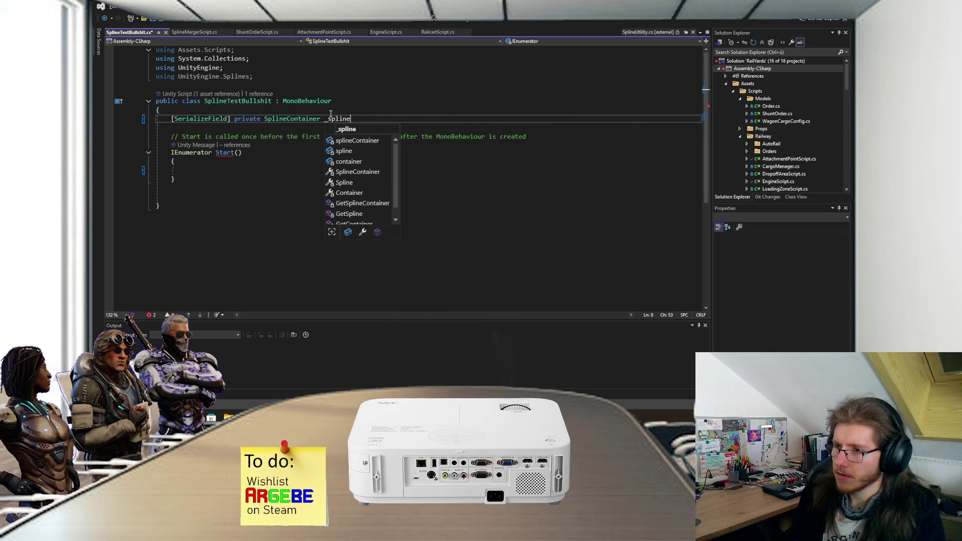
{"action": "type", "text": ";"}
{"action": "key", "text": "ctrl+s"}
{"action": "key", "text": "Return"}
{"action": "key", "text": "Return"}
{"action": "key", "text": "Return"}
{"action": "key", "text": "Up"}
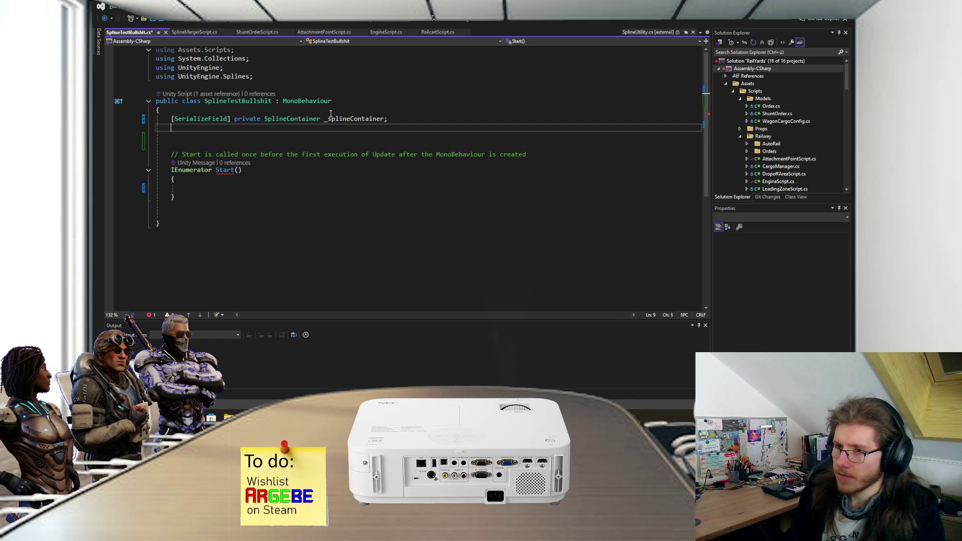
Declare a private List<Vector3> _snapPoints field and remove the unwanted NUnit.Framework using line
{"action": "type", "text": "private L"}
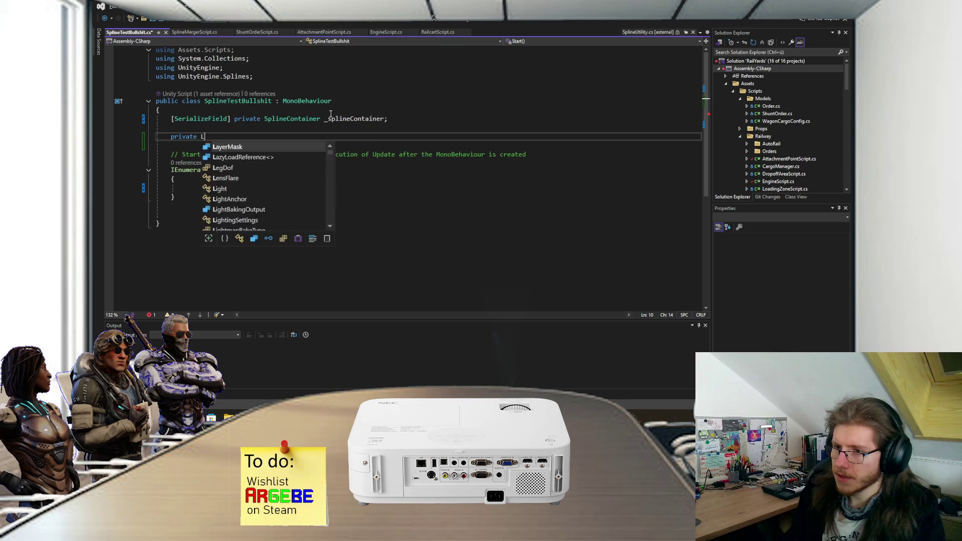
{"action": "type", "text": "ist<Vector3"}
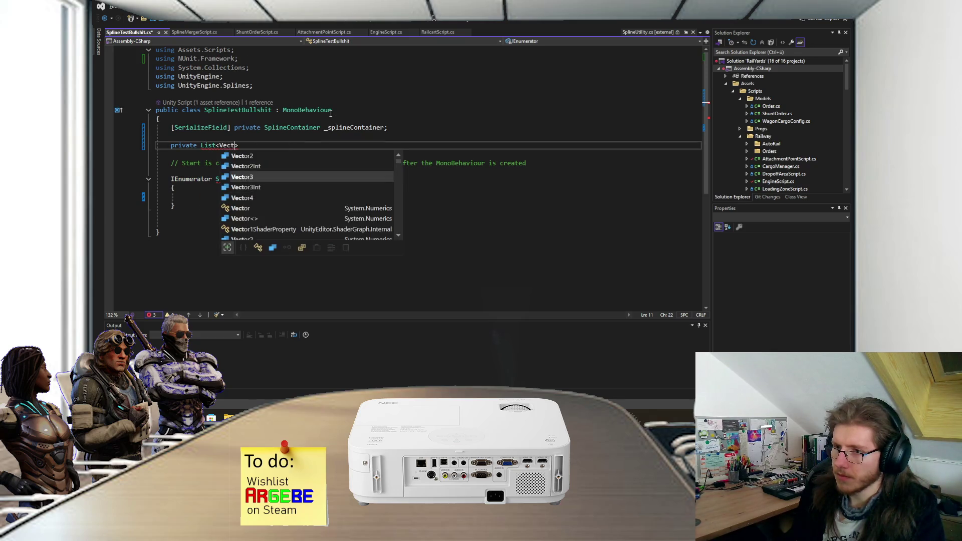
{"action": "type", "text": "> "}
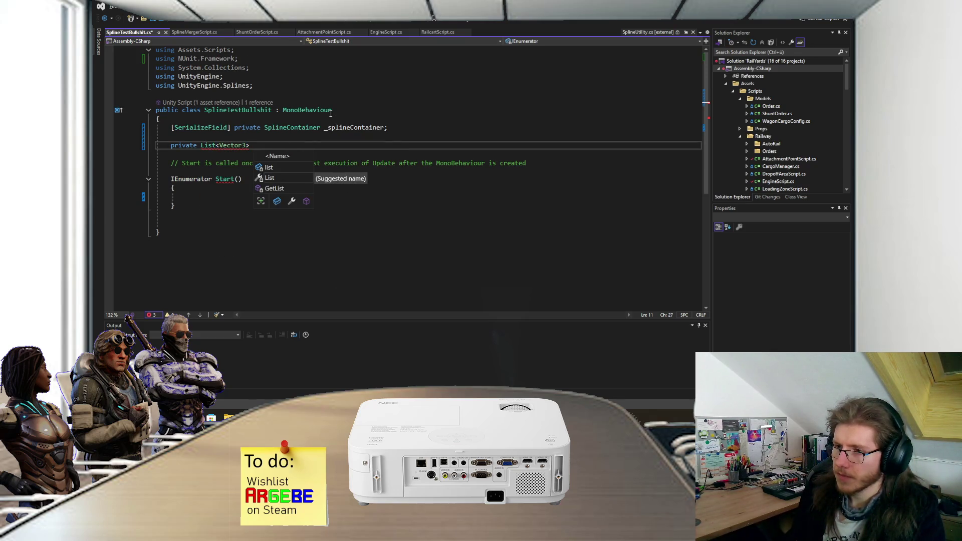
{"action": "type", "text": "_snapPoints"}
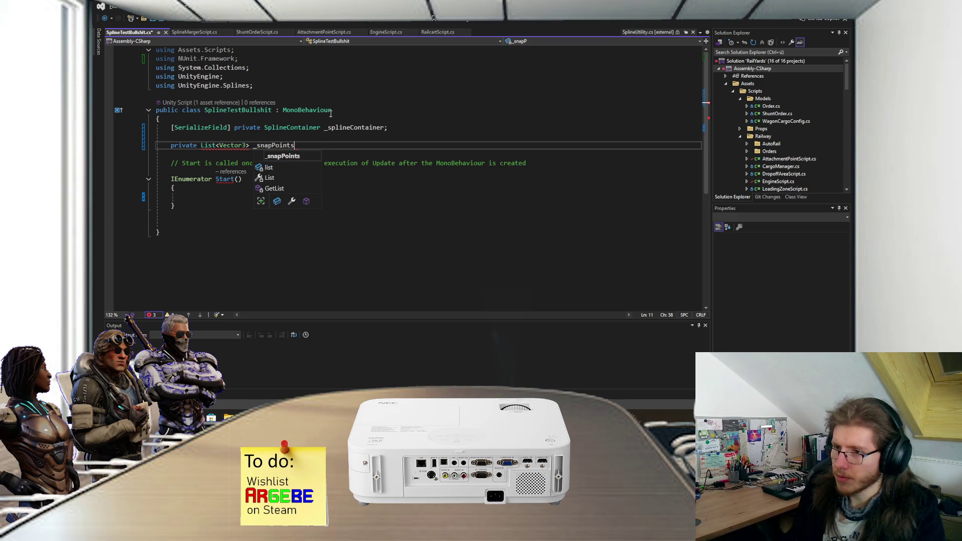
{"action": "type", "text": ";"}
{"action": "key", "text": "Tab"}
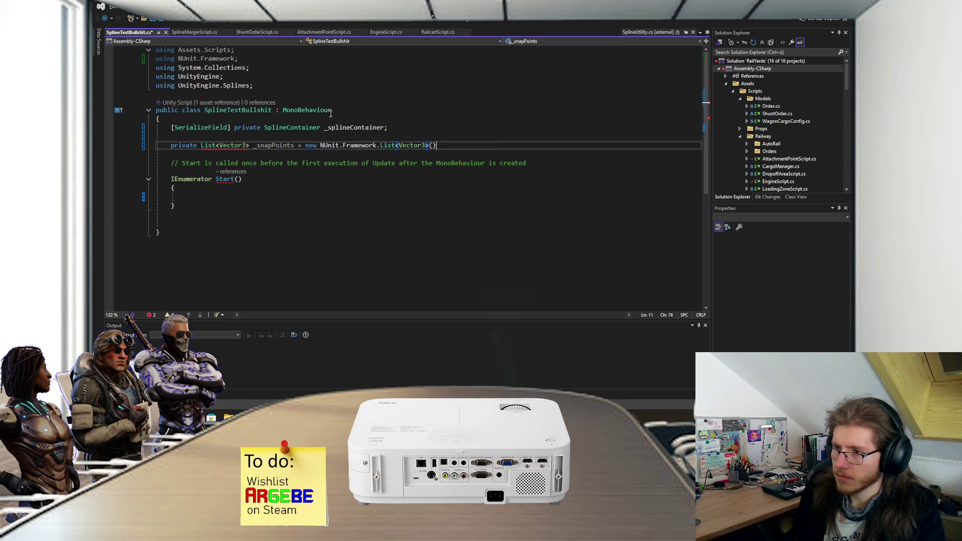
{"action": "key", "text": "ctrl+z"}
{"action": "key", "text": "ctrl+z"}
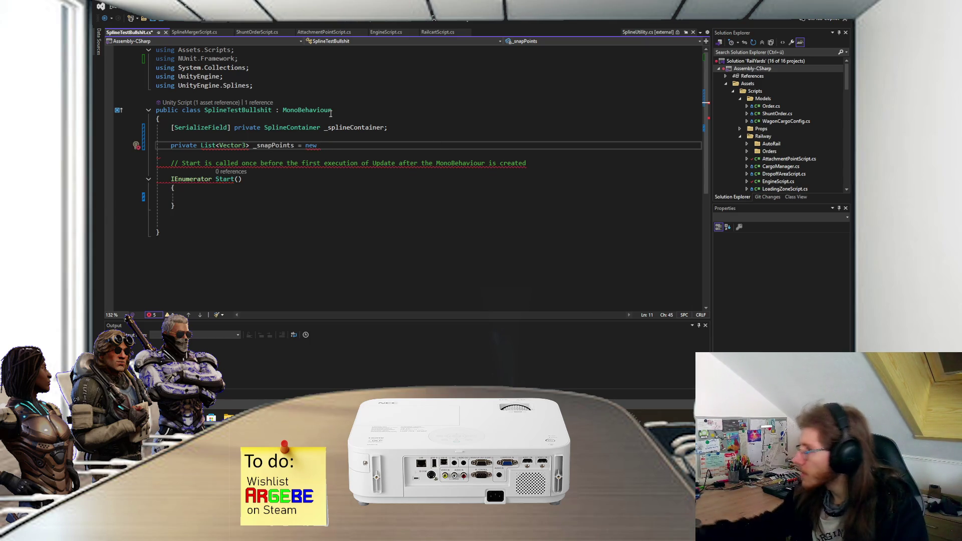
{"action": "left_click_drag", "start_coordinate": [242, 57], "coordinate": [248, 53]}
{"action": "key", "text": "BackSpace"}
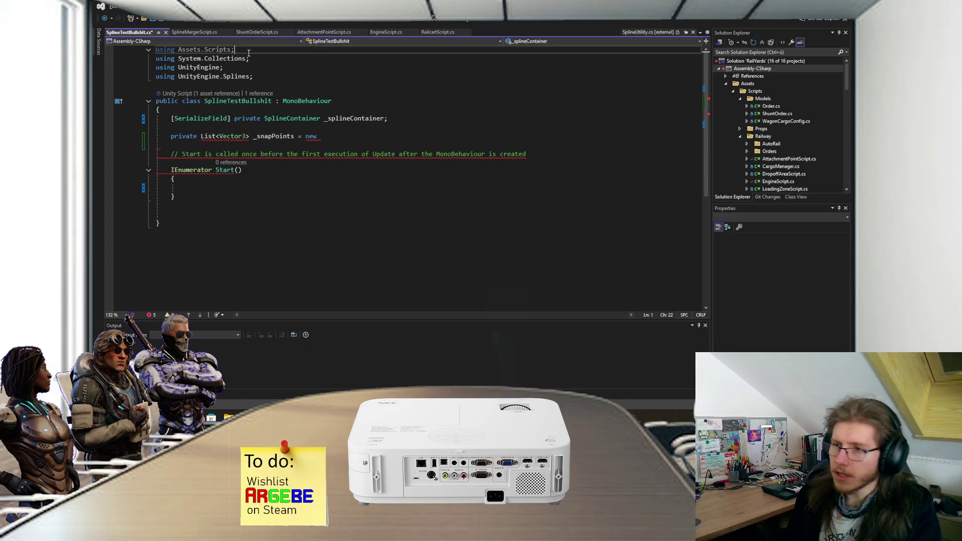
Add the System.Collections.Generic using and initialise _snapPoints to a new List<Vector3>, then save
{"action": "left_click", "coordinate": [212, 136]}
{"action": "key", "text": "ctrl+period"}
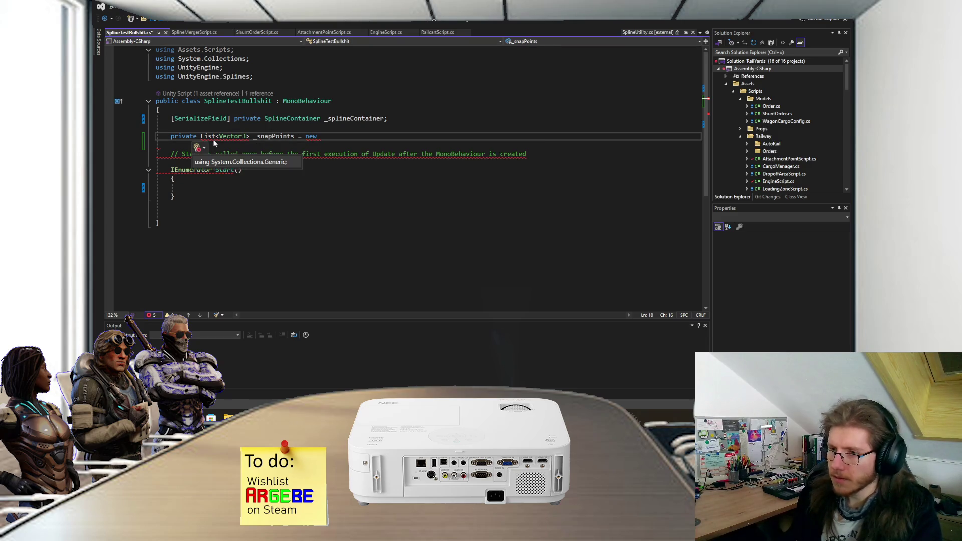
{"action": "key", "text": "Return"}
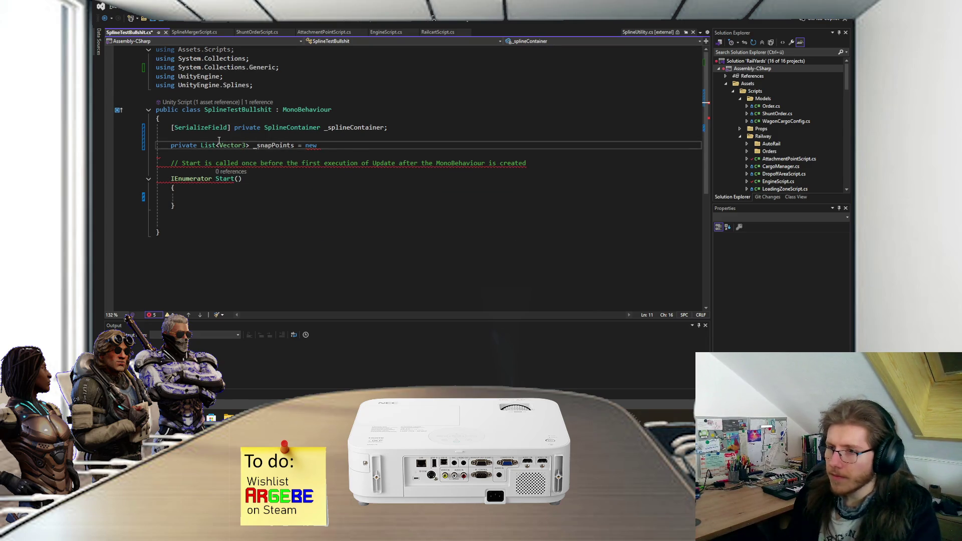
{"action": "type", "text": "List<Vector3"}
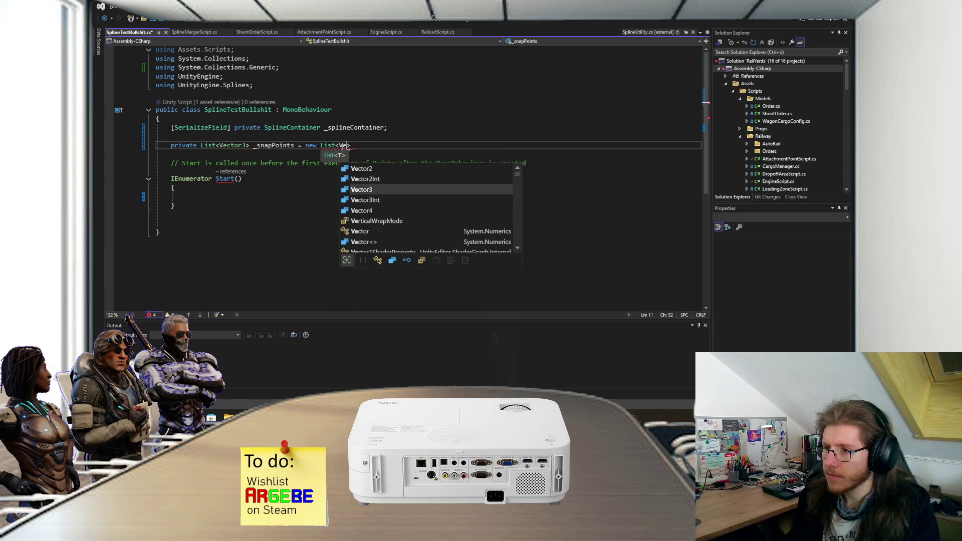
{"action": "type", "text": ">"}
{"action": "type", "text": ";"}
{"action": "key", "text": "ctrl+s"}
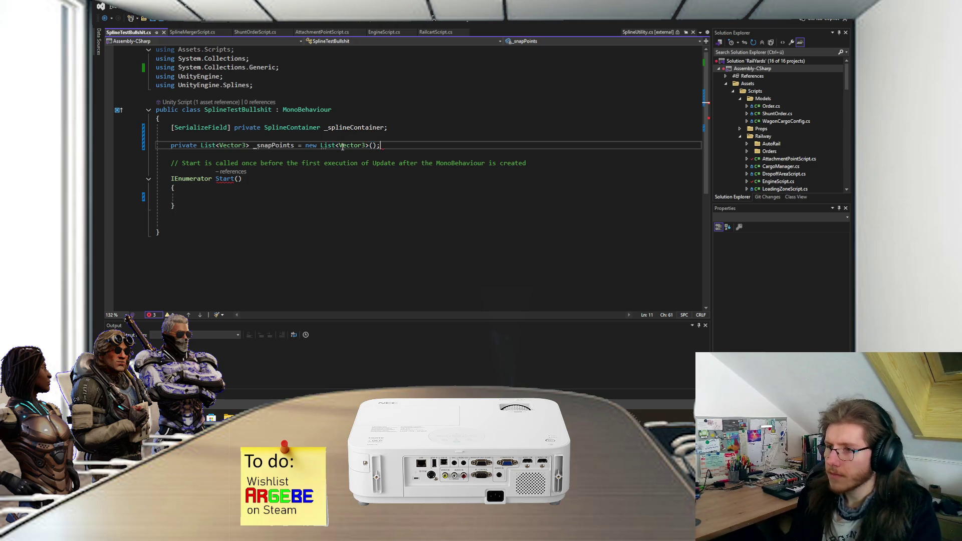
{"action": "left_click", "coordinate": [212, 201]}
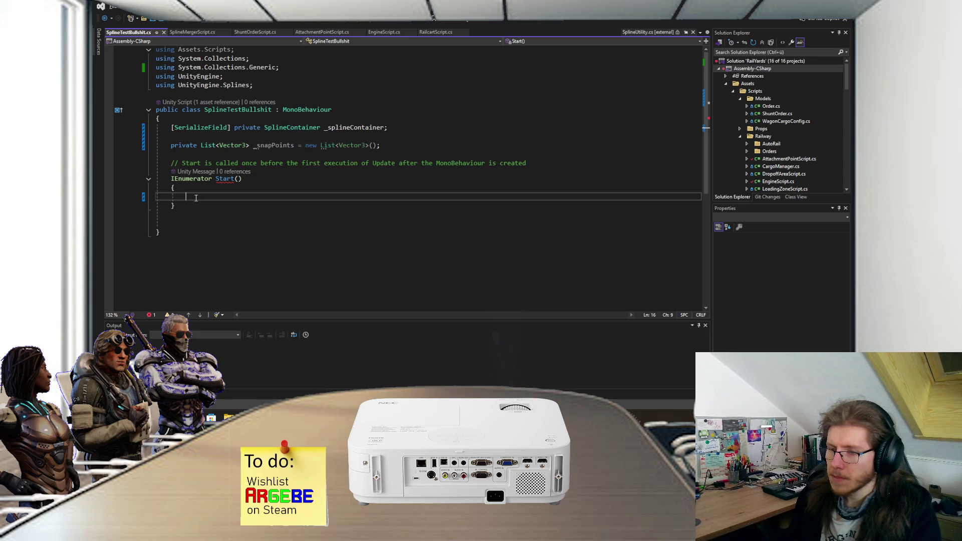
Replace the commented IEnumerator Start coroutine with a plain private void Start() and save
{"action": "left_click_drag", "start_coordinate": [191, 205], "coordinate": [171, 163]}
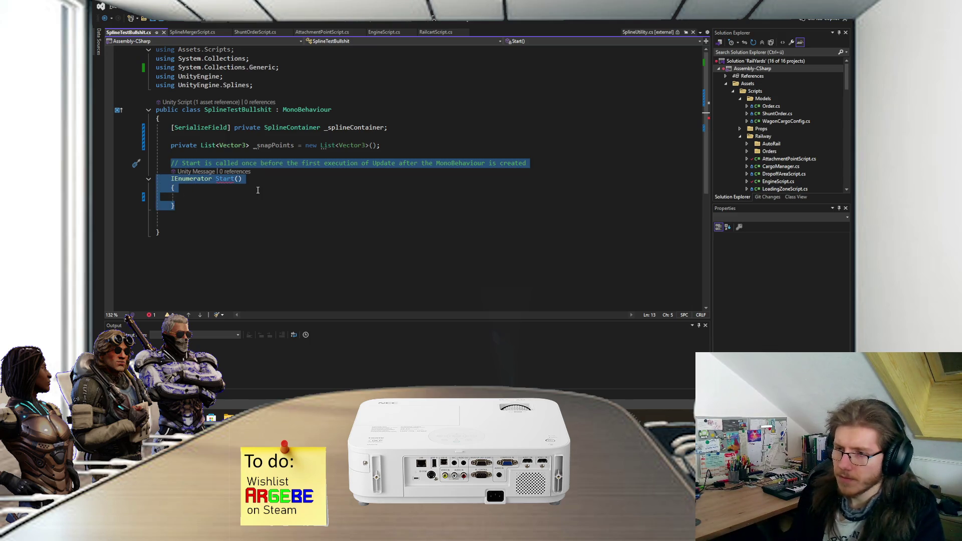
{"action": "key", "text": "Delete"}
{"action": "type", "text": "Start"}
{"action": "key", "text": "Tab"}
{"action": "key", "text": "ctrl+s"}
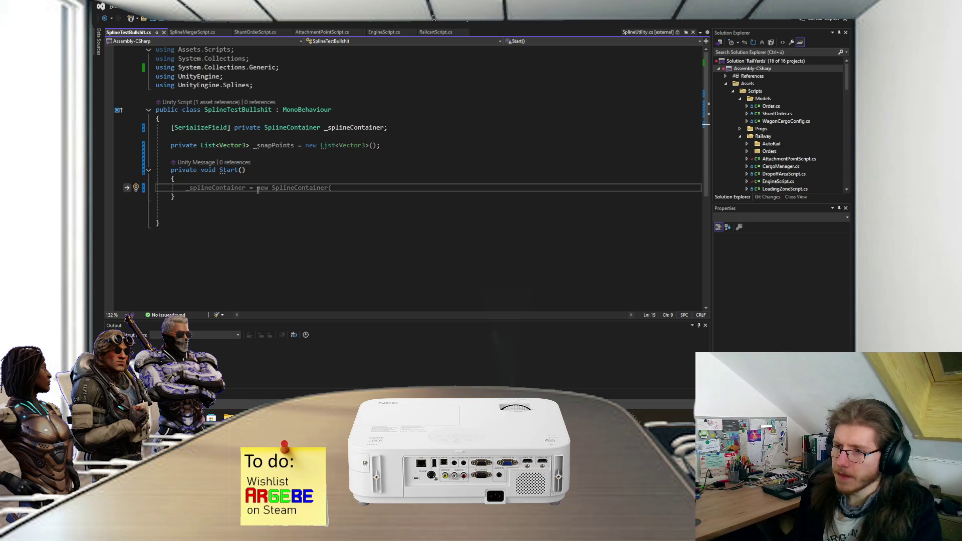
Add an empty foreach loop over every spline in _splineContainer.Splines inside Start
{"action": "type", "text": "foreach(var sp"}
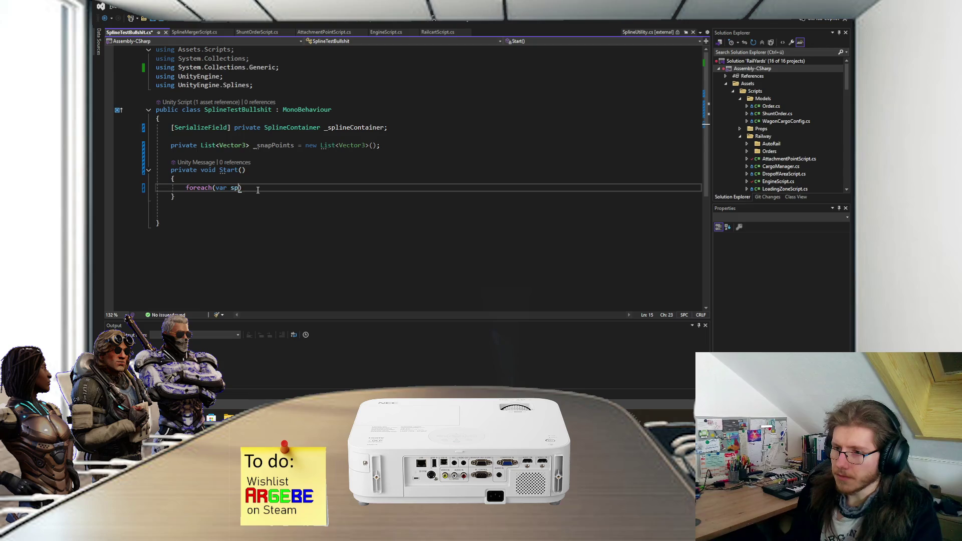
{"action": "type", "text": "line in "}
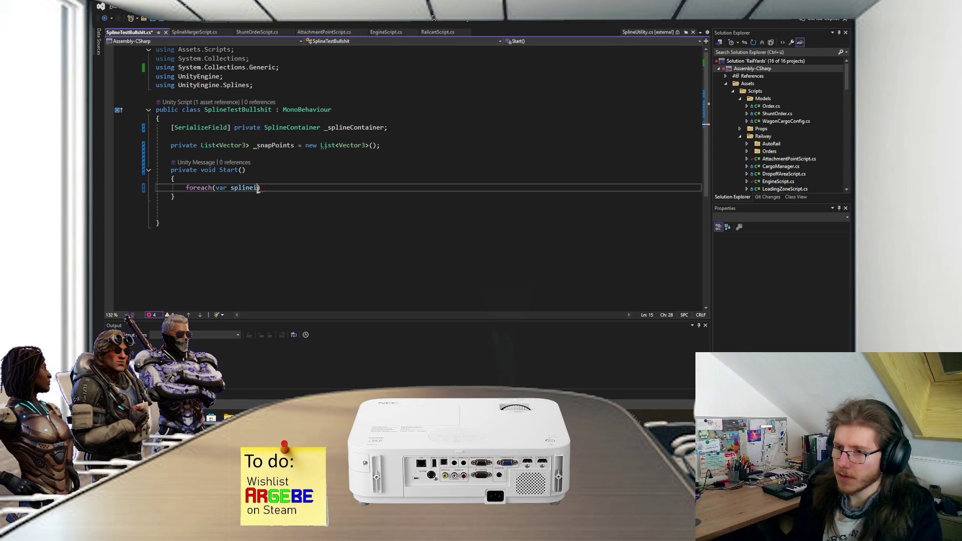
{"action": "type", "text": "_sp"}
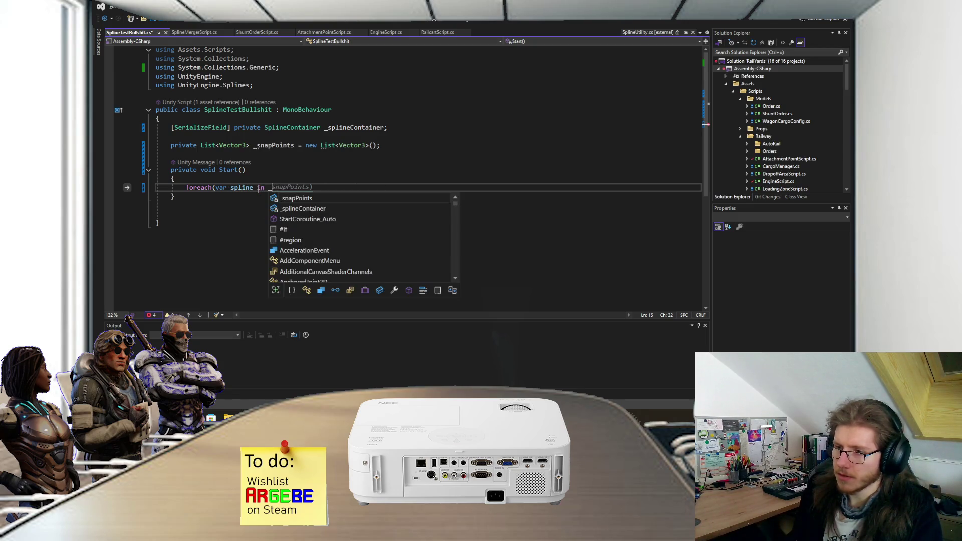
{"action": "key", "text": "Tab"}
{"action": "type", "text": ".Splines) {"}
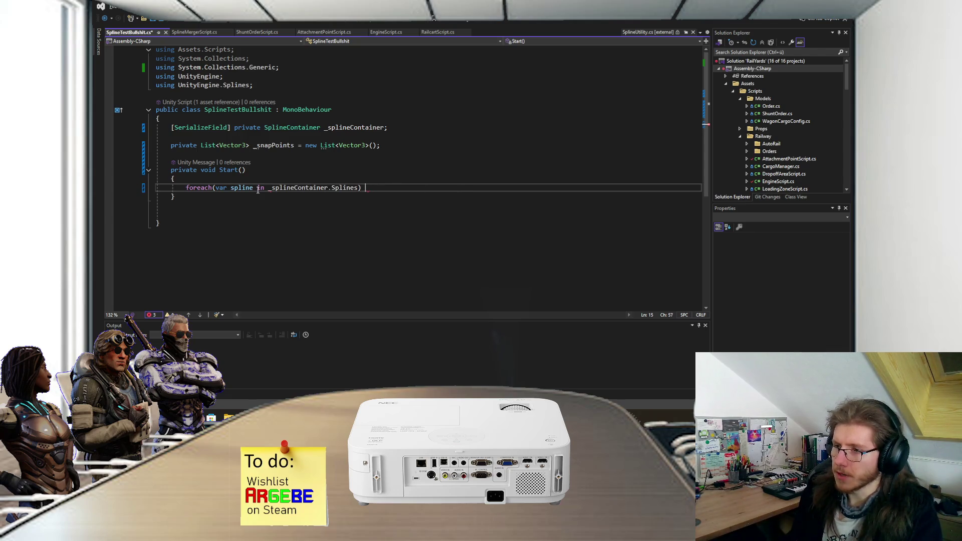
{"action": "key", "text": "Return"}
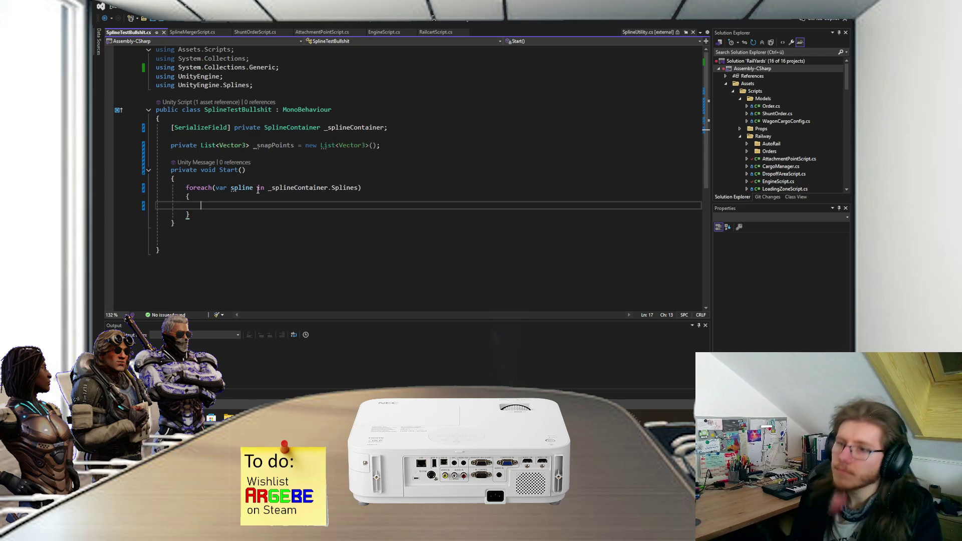
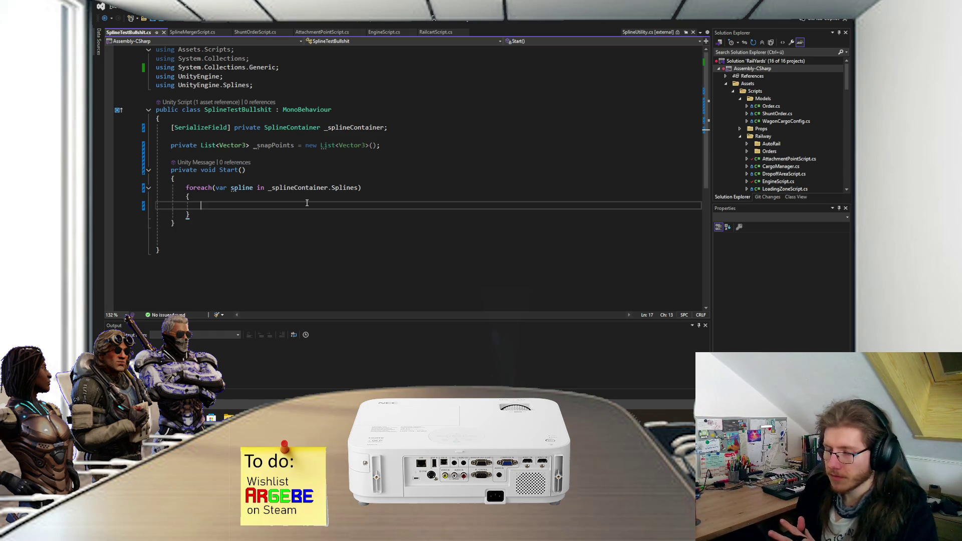
Discard the unfinished inner foreach line inside the spline loop
{"action": "type", "text": "foreach(var"}
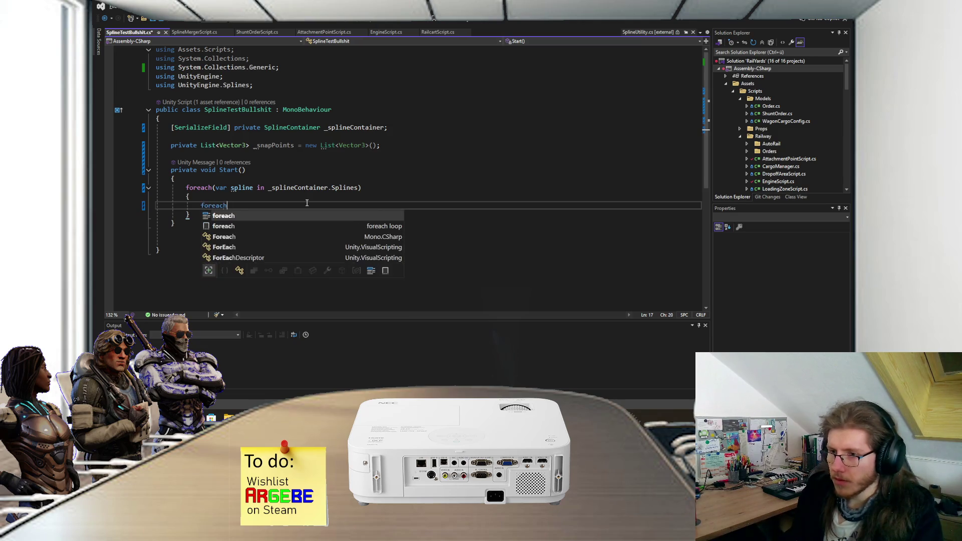
{"action": "key", "text": "Escape"}
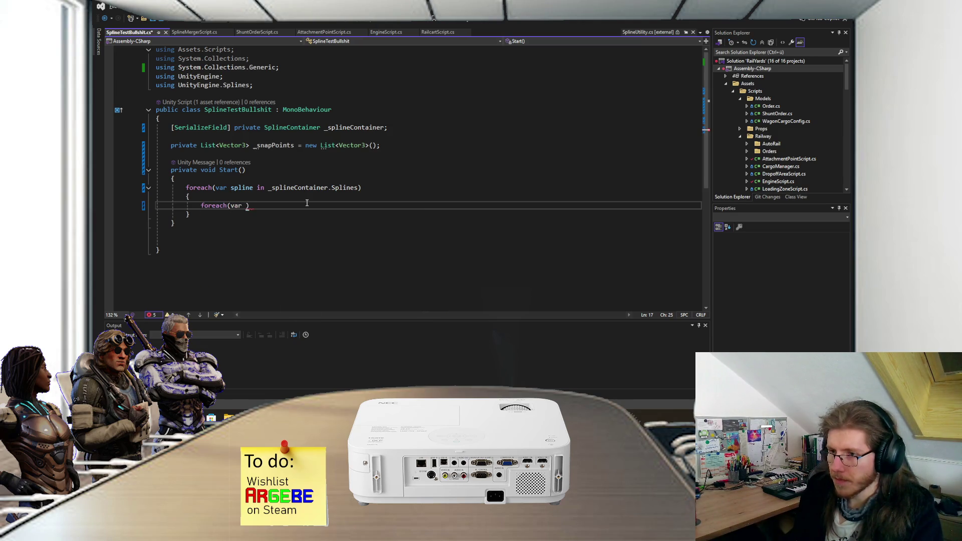
{"action": "key", "text": "BackSpace"}
{"action": "key", "text": "BackSpace"}
{"action": "key", "text": "BackSpace"}
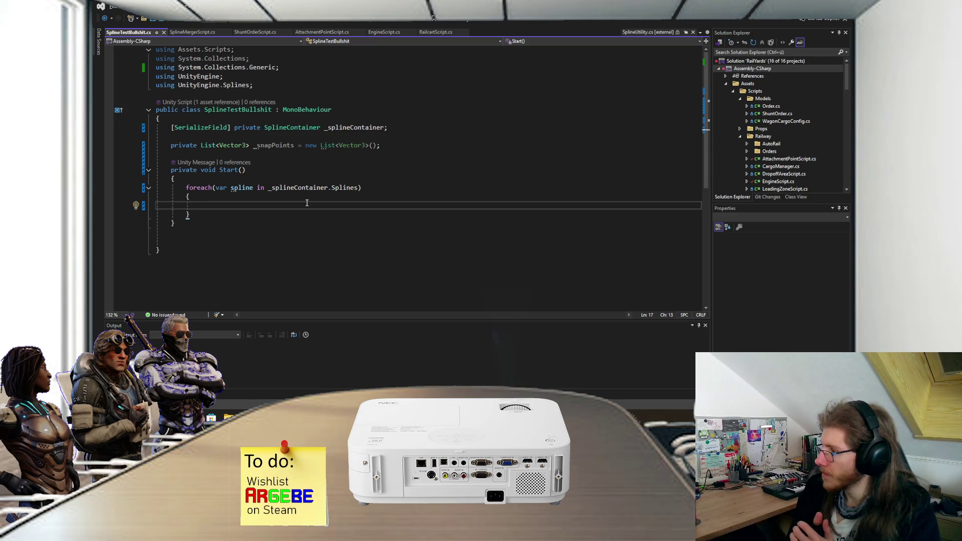
Declare [SerializeField] private float _pointDistance = 0.01f; below _splineContainer and save
{"action": "left_click", "coordinate": [393, 132]}
{"action": "key", "text": "Return"}
{"action": "type", "text": "[Seri"}
{"action": "key", "text": "Tab"}
{"action": "type", "text": "] prv"}
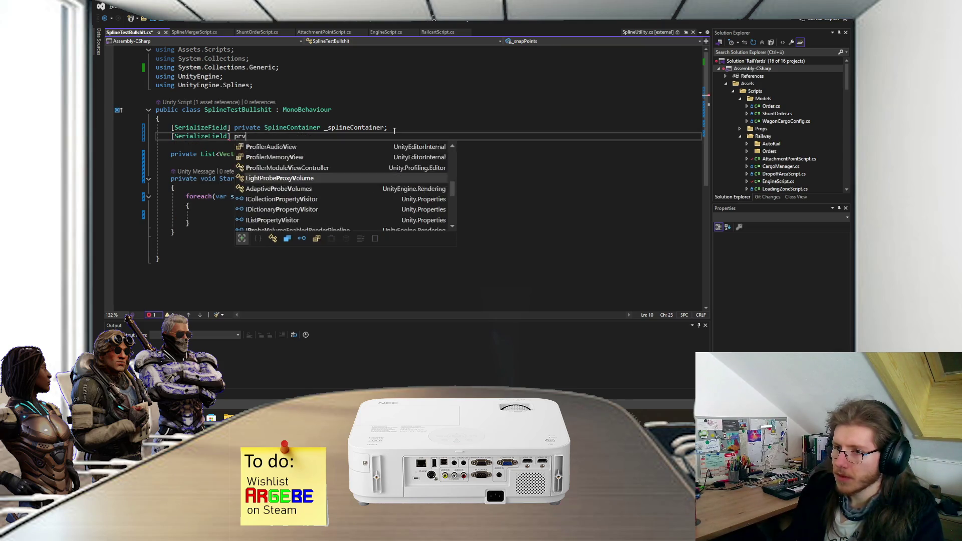
{"action": "type", "text": "private float _sn"}
{"action": "key", "text": "BackSpace"}
{"action": "type", "text": "pointDistance "}
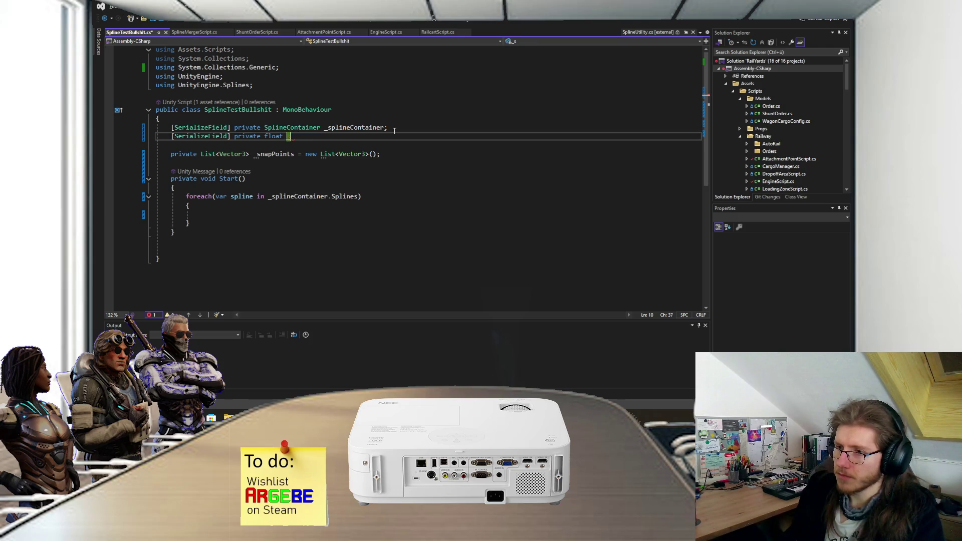
{"action": "type", "text": "= 0"}
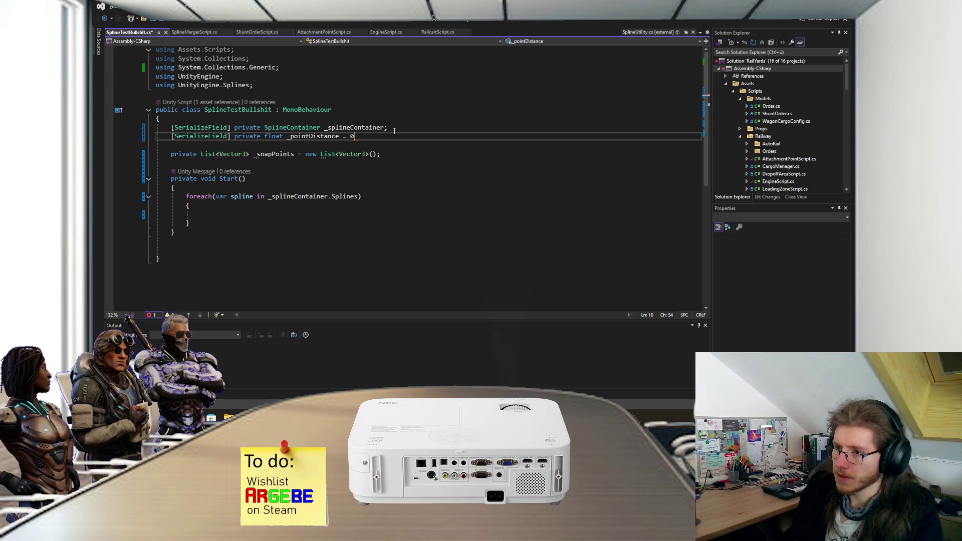
{"action": "type", "text": ".01f;"}
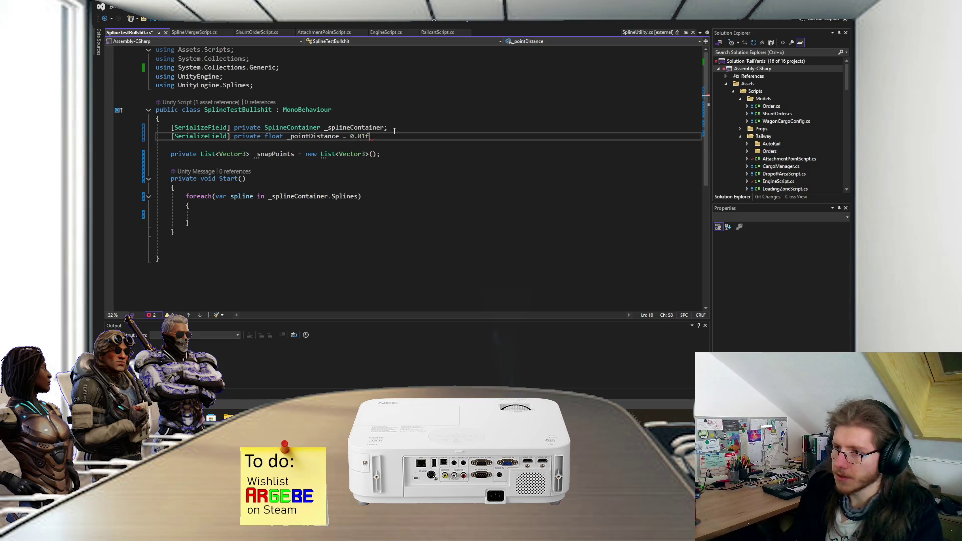
{"action": "key", "text": "ctrl+s"}
{"action": "key", "text": "Return"}
{"action": "key", "text": "Down"}
{"action": "key", "text": "Down"}
{"action": "key", "text": "Down"}
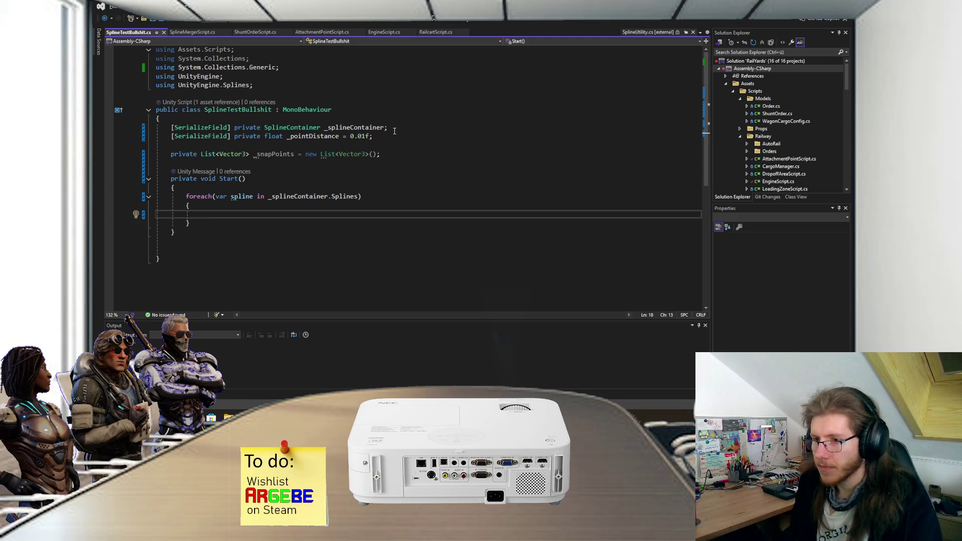
{"action": "type", "text": "var s"}
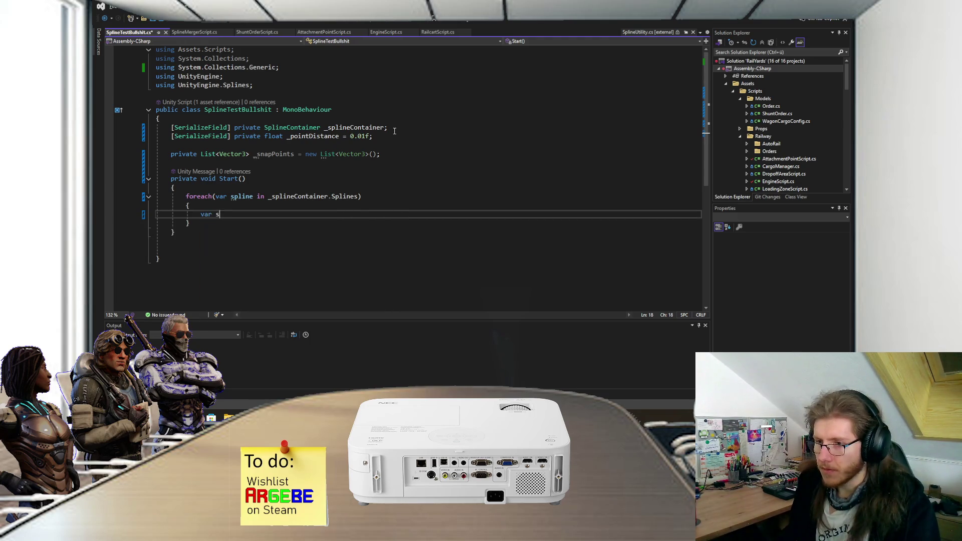
{"action": "type", "text": "tartPoint = spl"}
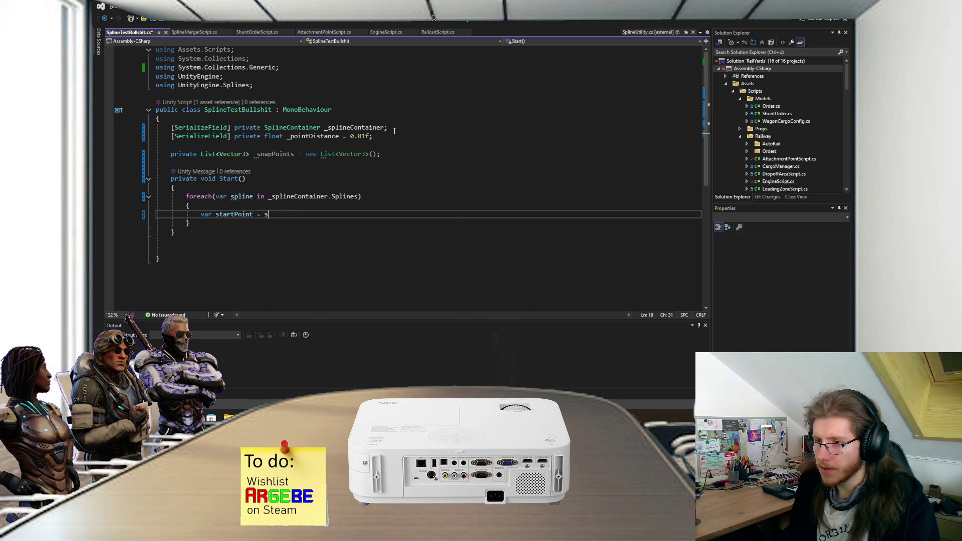
{"action": "key", "text": "BackSpace"}
{"action": "key", "text": "BackSpace"}
{"action": "key", "text": "BackSpace"}
{"action": "type", "text": "Get"}
{"action": "key", "text": "BackSpace"}
{"action": "key", "text": "BackSpace"}
{"action": "key", "text": "BackSpace"}
{"action": "type", "text": "SplineU"}
{"action": "key", "text": "Tab"}
{"action": "type", "text": ".Get"}
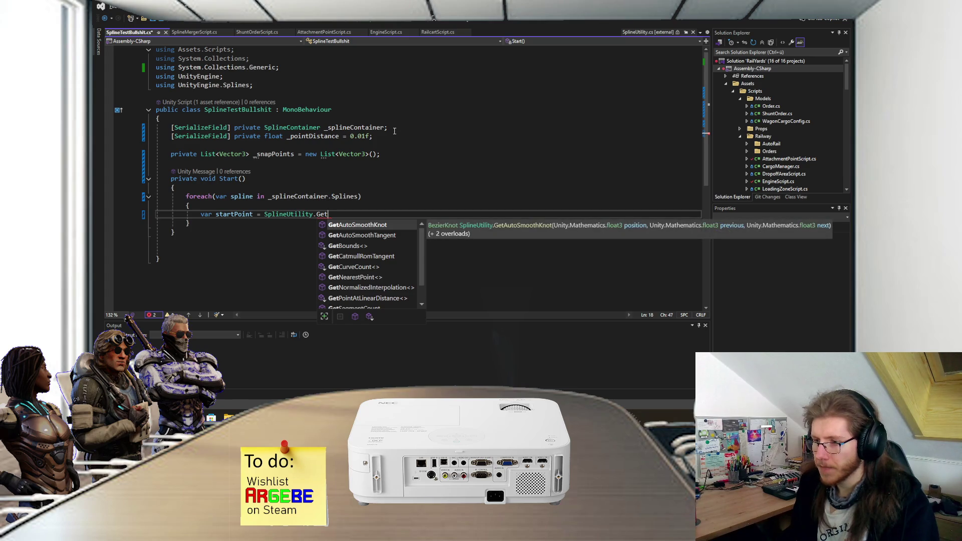
{"action": "type", "text": "Nea"}
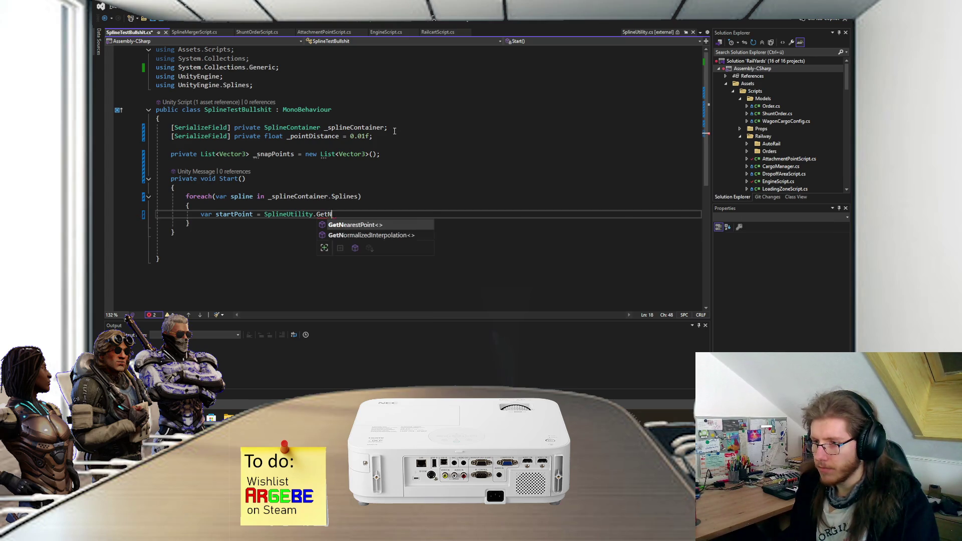
{"action": "key", "text": "Tab"}
{"action": "type", "text": "("}
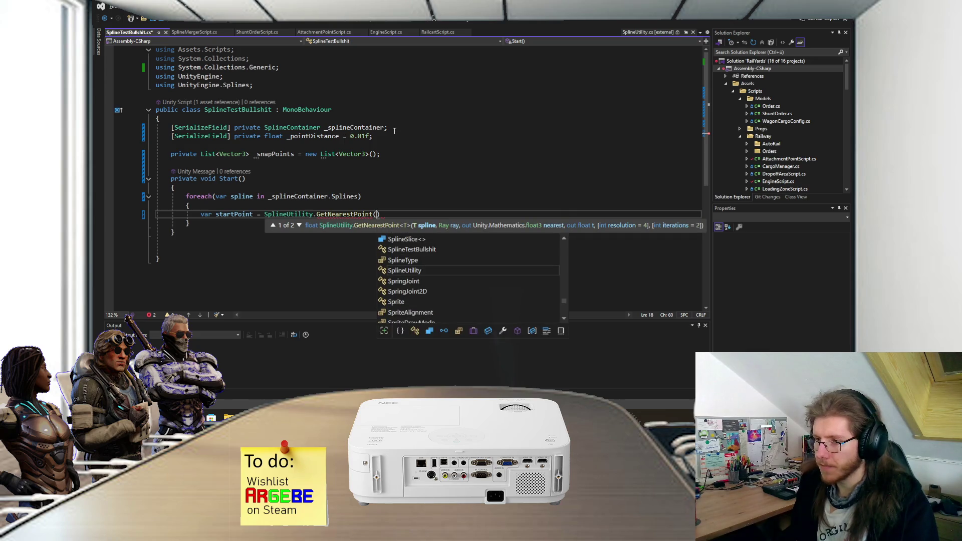
{"action": "type", "text": "spline"}
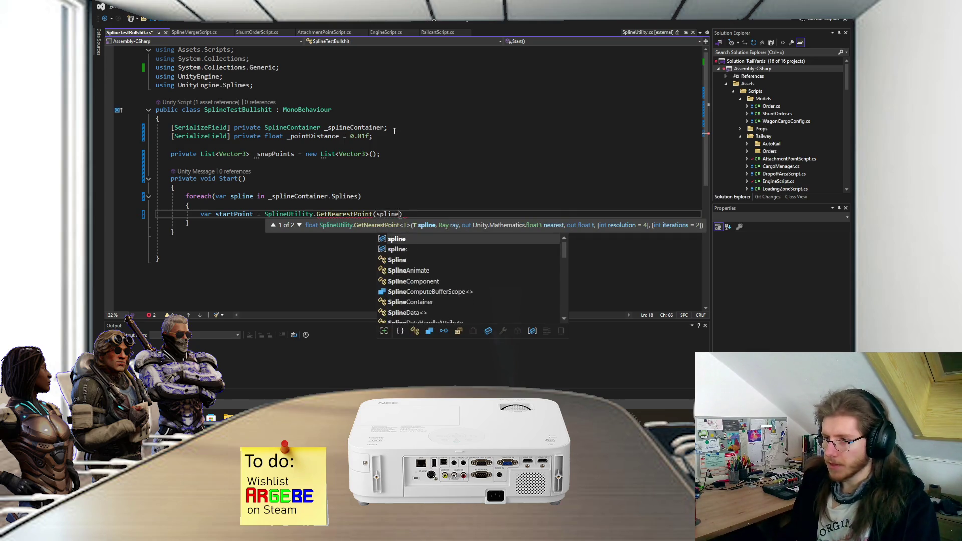
{"action": "type", "text": ","}
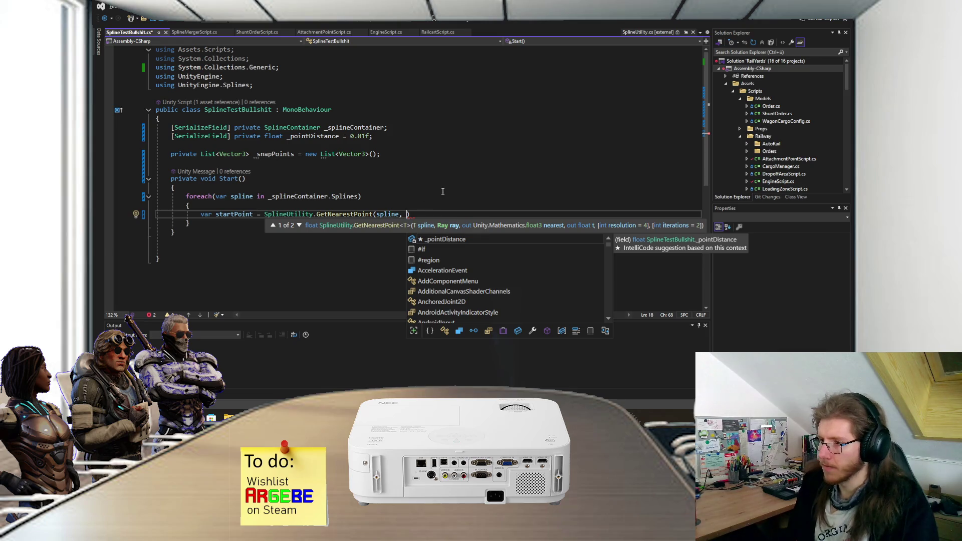
{"action": "left_click", "coordinate": [276, 227]}
{"action": "left_click_drag", "start_coordinate": [408, 214], "coordinate": [317, 214]}
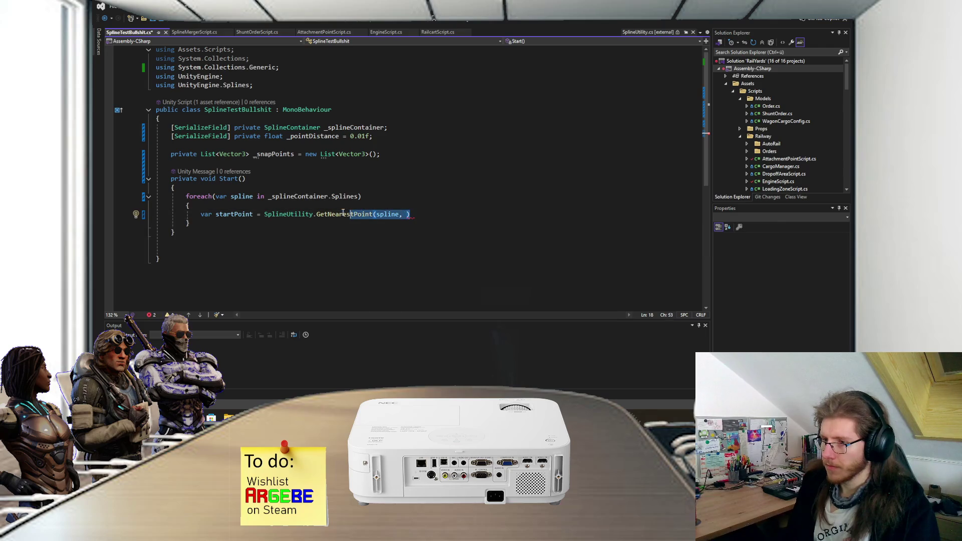
{"action": "key", "text": "BackSpace"}
{"action": "type", "text": "Get"}
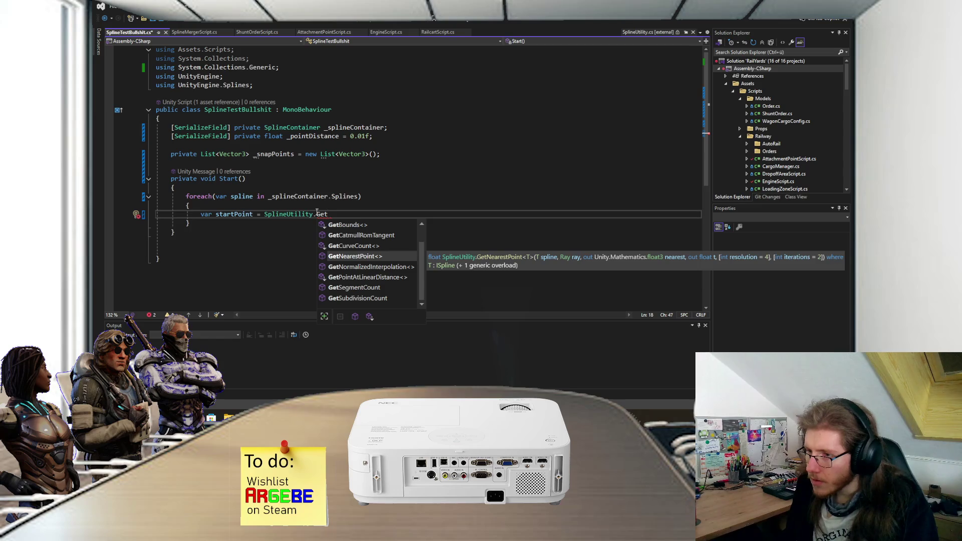
{"action": "scroll", "coordinate": [375, 249], "scroll_direction": "up", "scroll_amount": 1}
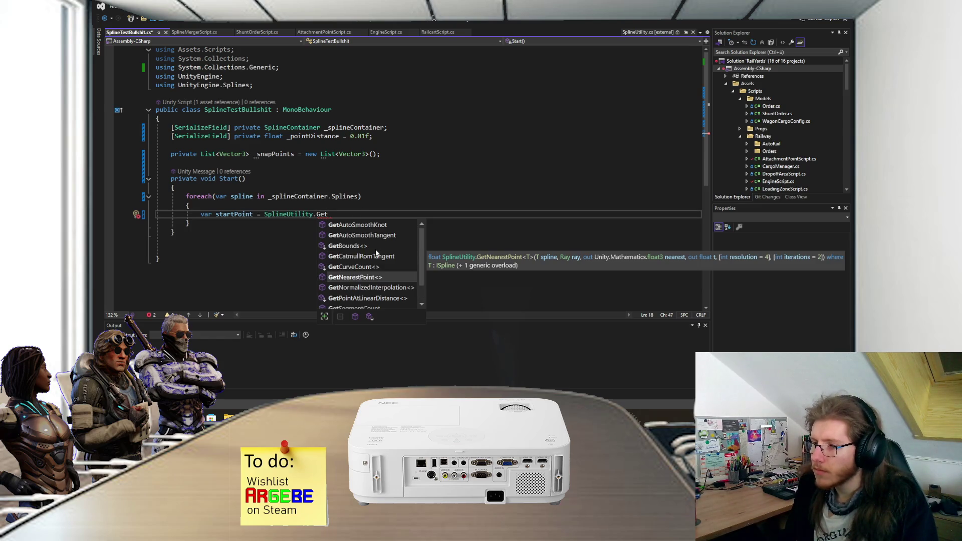
{"action": "scroll", "coordinate": [375, 248], "scroll_direction": "down", "scroll_amount": 1}
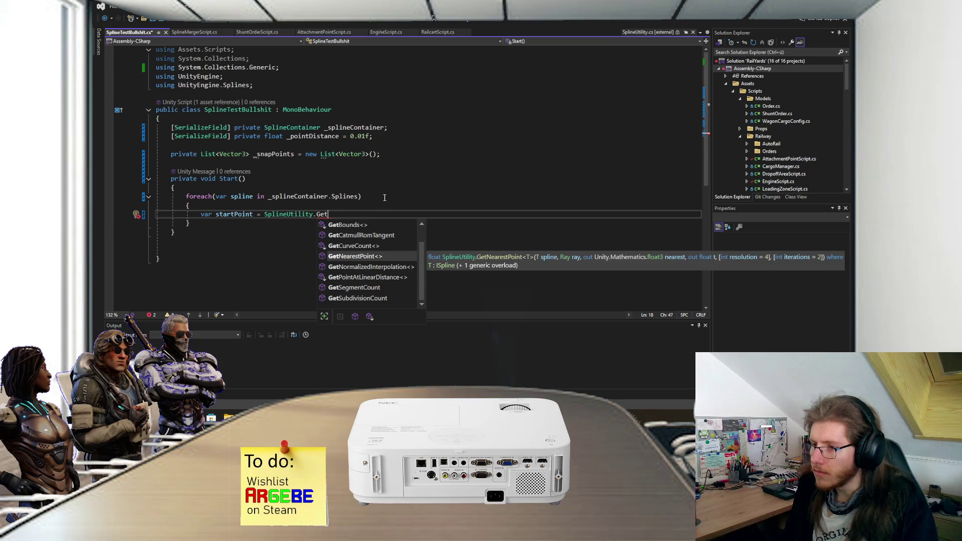
{"action": "key", "text": "Tab"}
{"action": "type", "text": "("}
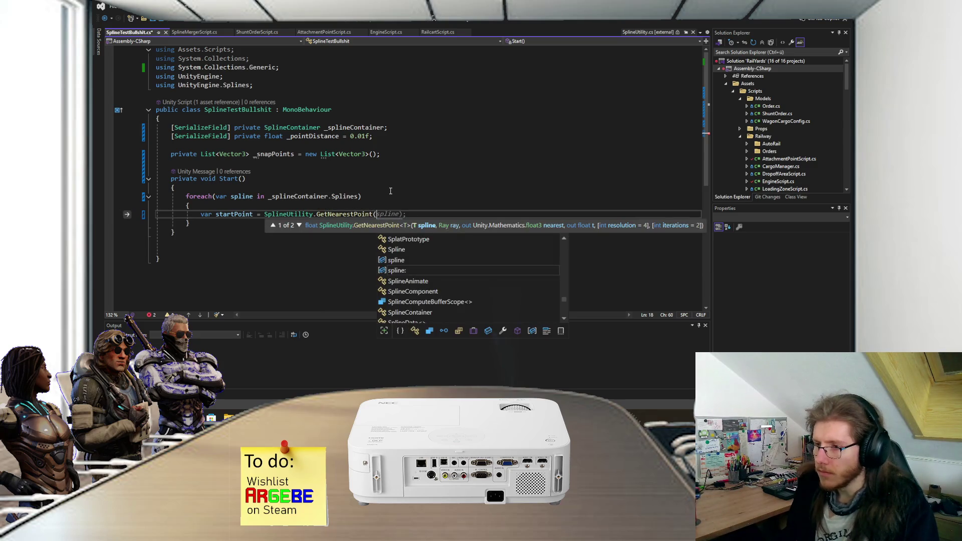
{"action": "type", "text": "spline,"}
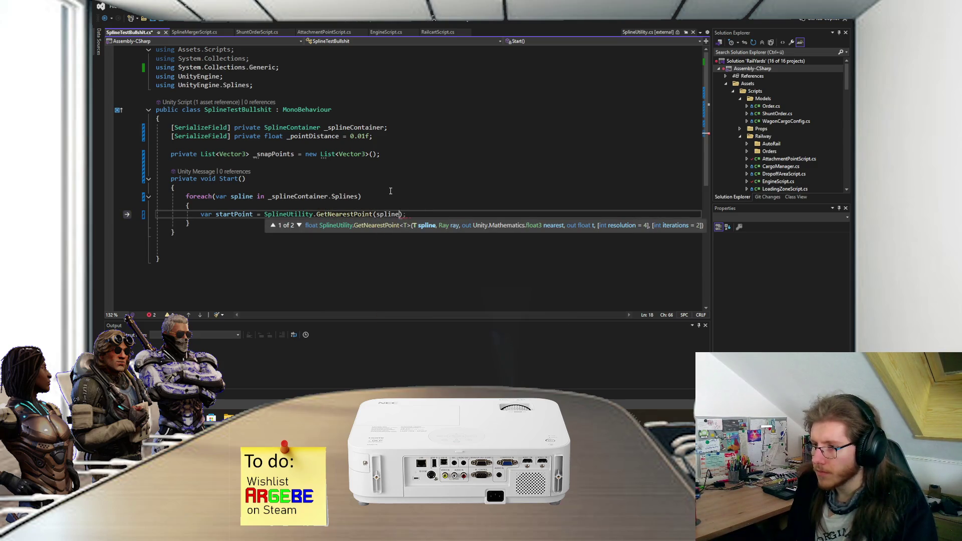
{"action": "left_click", "coordinate": [278, 227]}
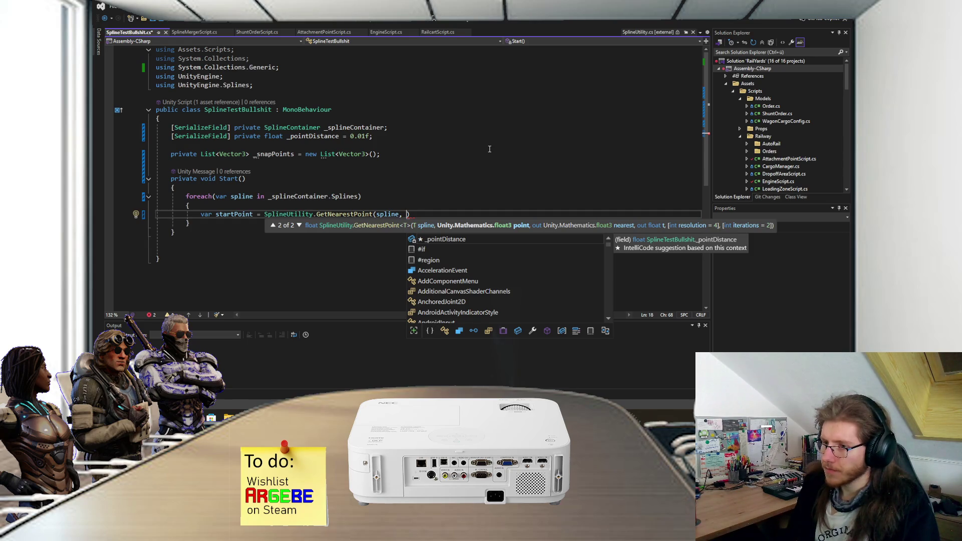
{"action": "left_click", "coordinate": [416, 214]}
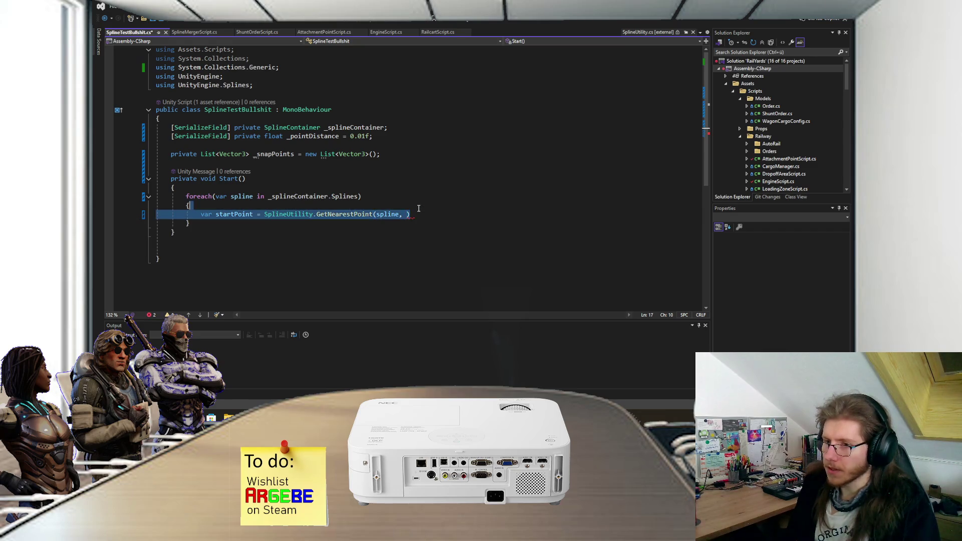
{"action": "key", "text": "shift+Up"}
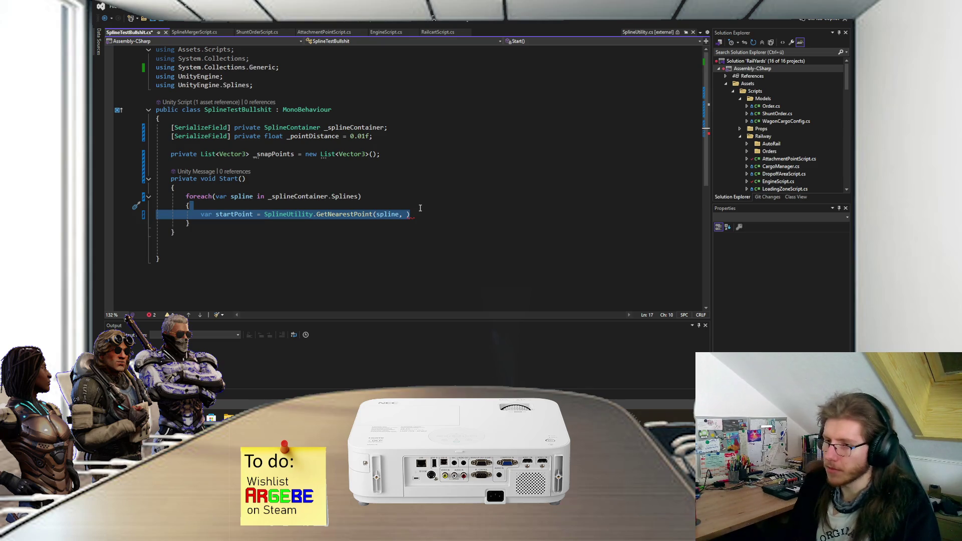
{"action": "key", "text": "Return"}
{"action": "type", "text": "var start"}
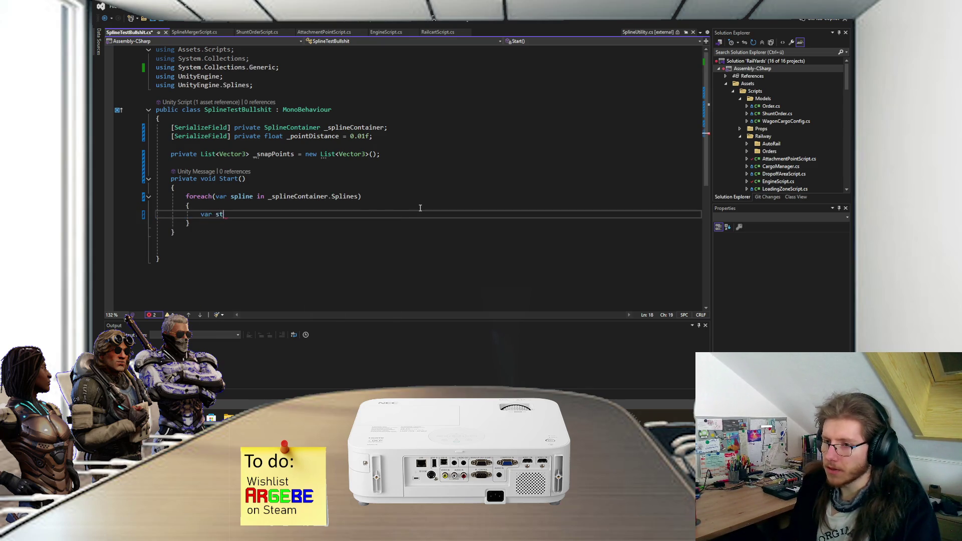
{"action": "key", "text": "BackSpace"}
{"action": "key", "text": "BackSpace"}
{"action": "key", "text": "BackSpace"}
{"action": "key", "text": "ctrl+s"}
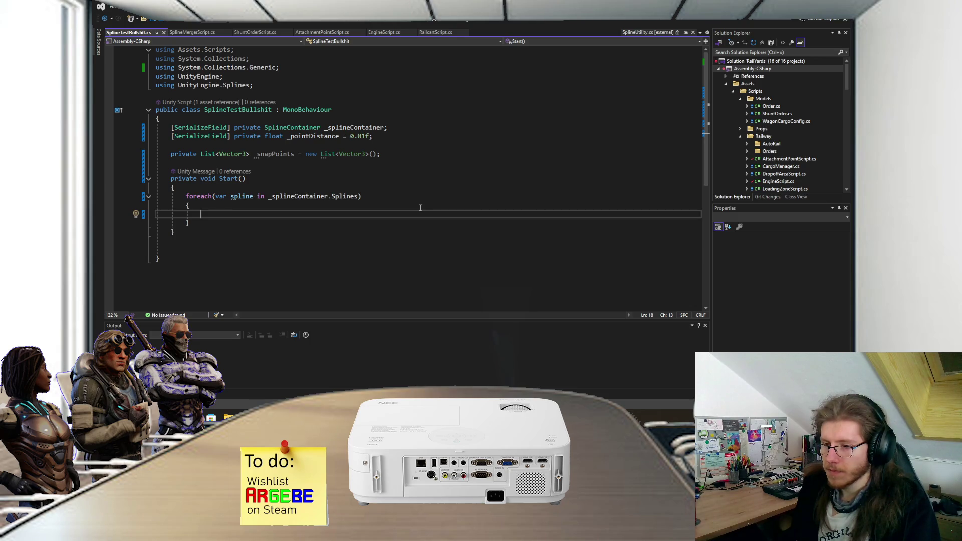
Declare float curT = 0; and open a while(curT < 1) loop with braces
{"action": "type", "text": "float"}
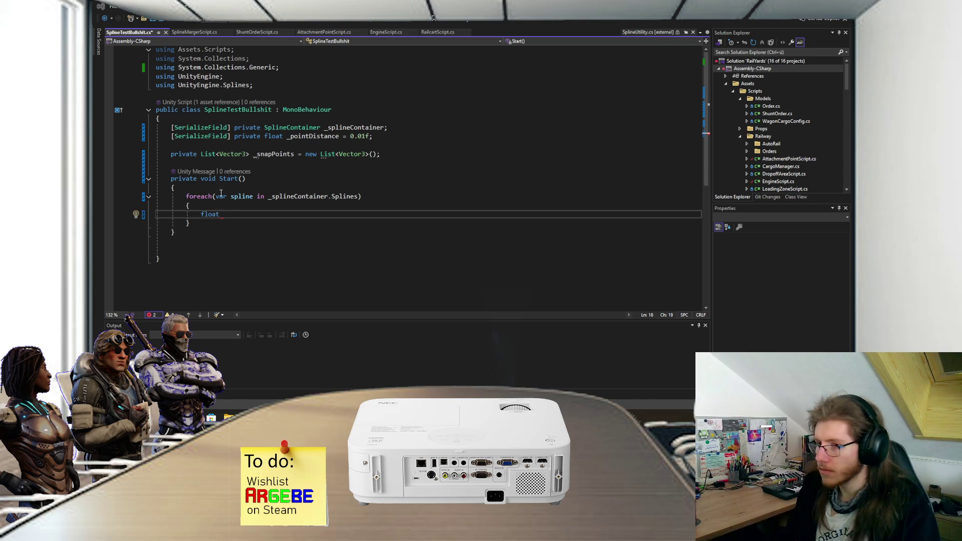
{"action": "type", "text": "cur"}
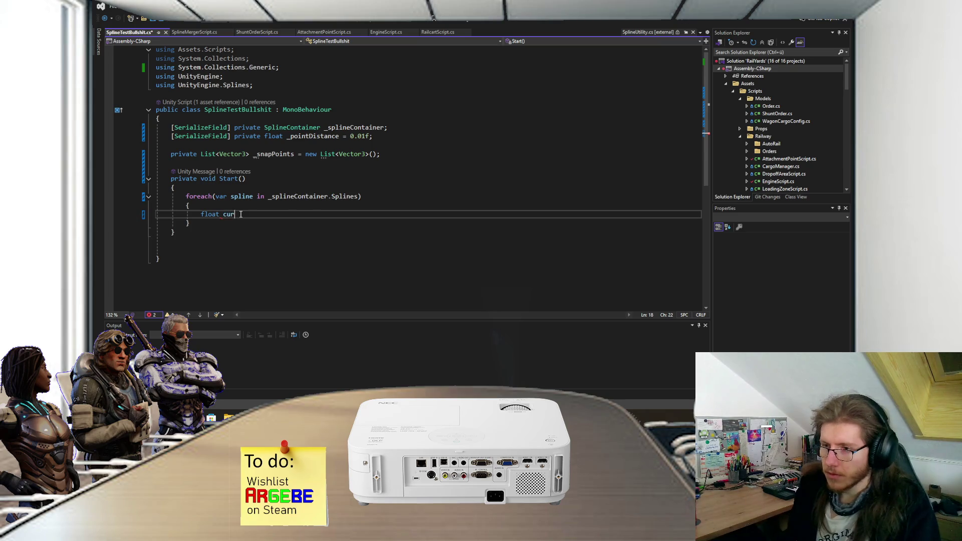
{"action": "type", "text": "T = 0;"}
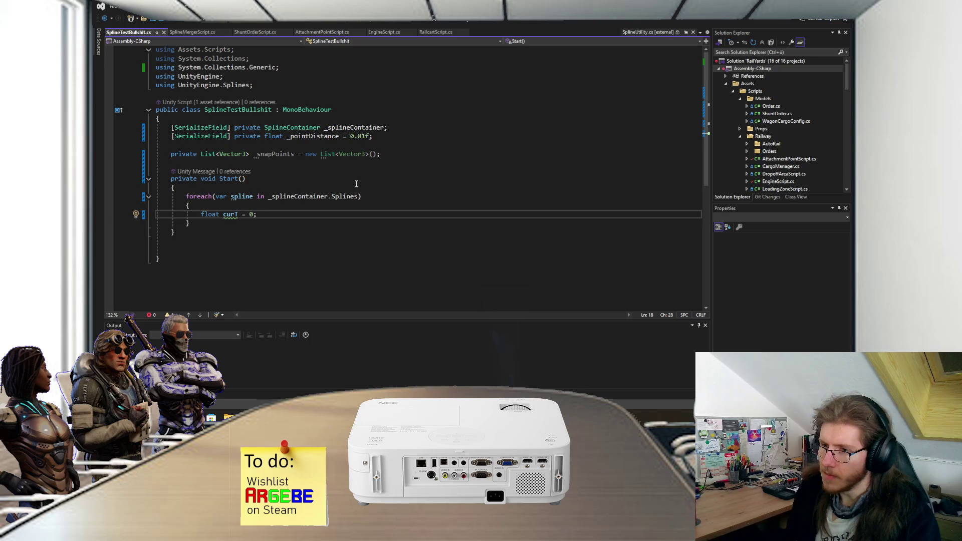
{"action": "key", "text": "Return"}
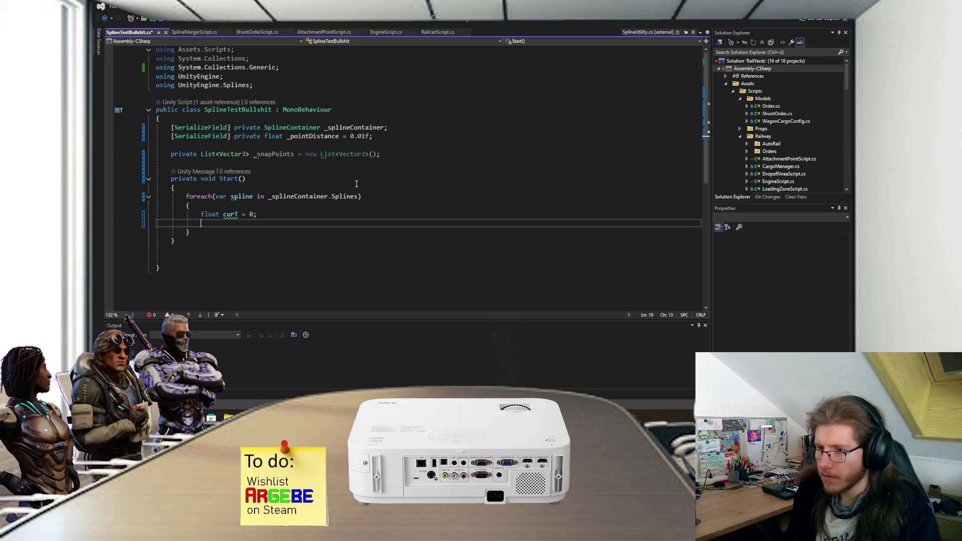
{"action": "type", "text": "wh"}
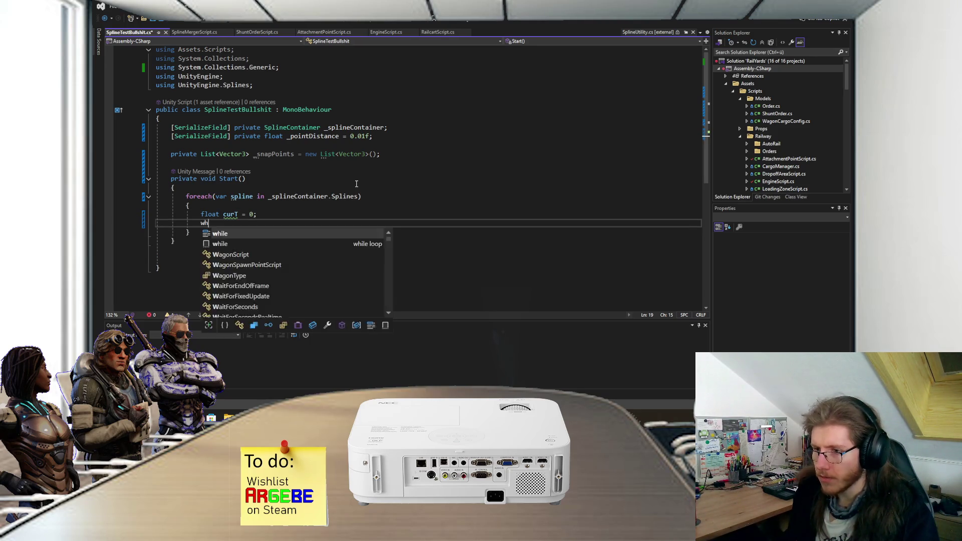
{"action": "type", "text": "ile(curT < "}
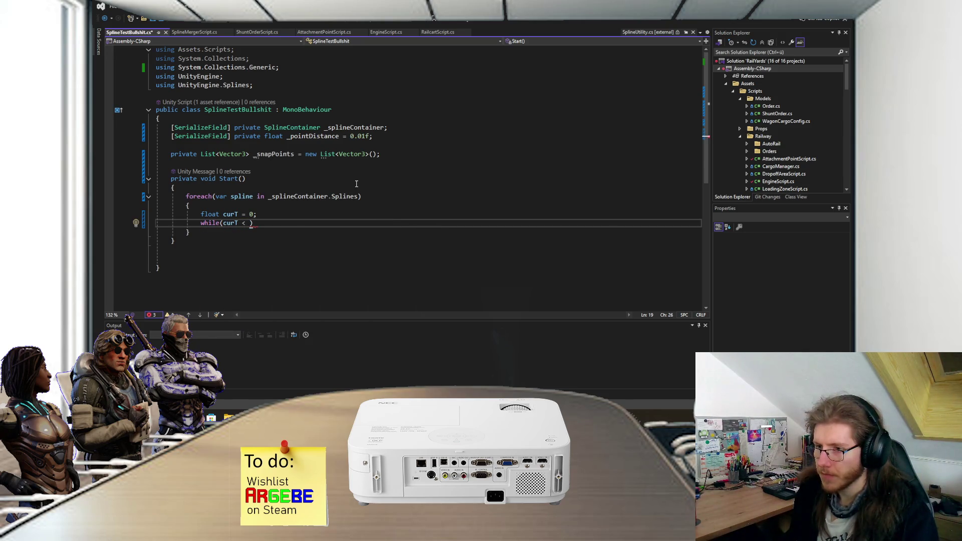
{"action": "type", "text": "1)"}
{"action": "key", "text": "Return"}
{"action": "type", "text": "{"}
{"action": "key", "text": "Return"}
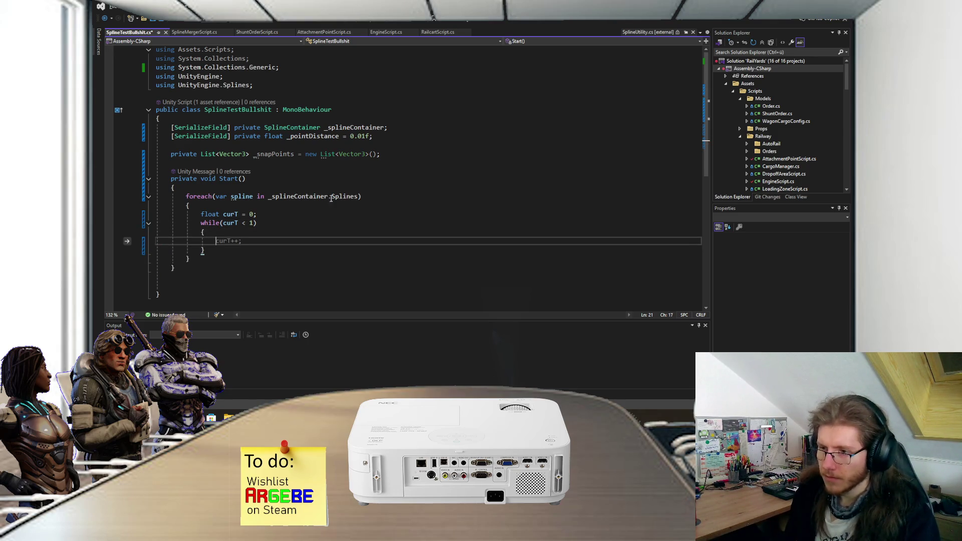
Change the while condition to curT <= 1f and save the script
{"action": "left_click", "coordinate": [246, 222]}
{"action": "type", "text": "="}
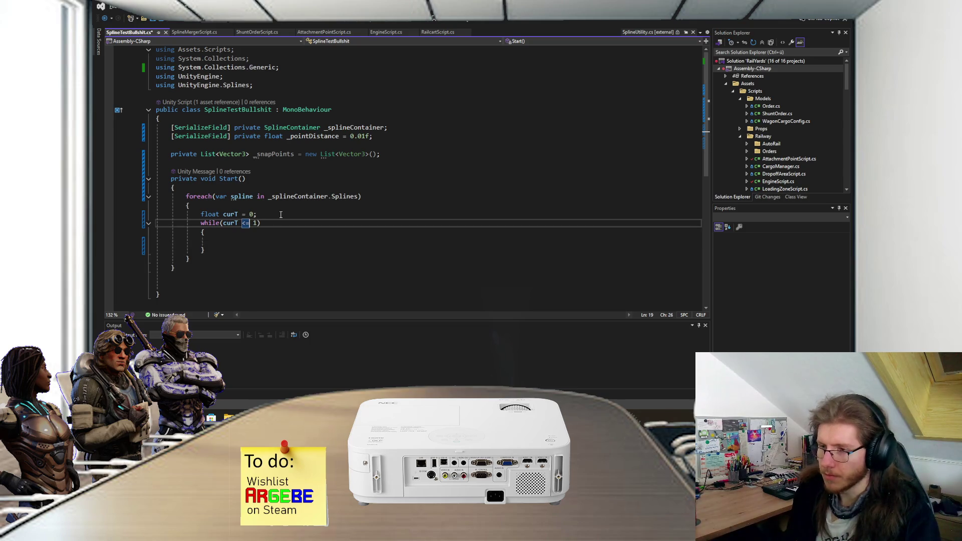
{"action": "key", "text": "ctrl+s"}
{"action": "key", "text": "Down"}
{"action": "key", "text": "Down"}
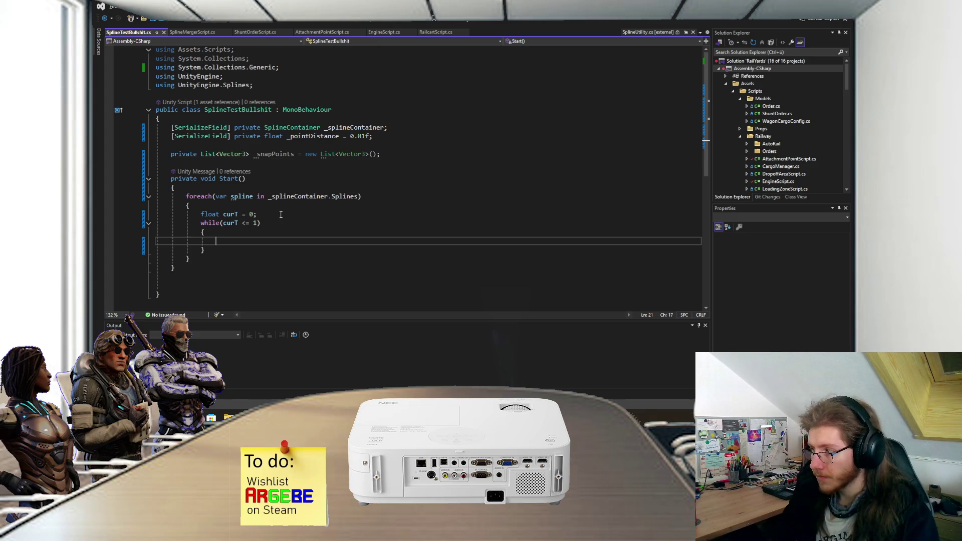
{"action": "left_click", "coordinate": [257, 222]}
{"action": "type", "text": "f"}
{"action": "left_click", "coordinate": [267, 239]}
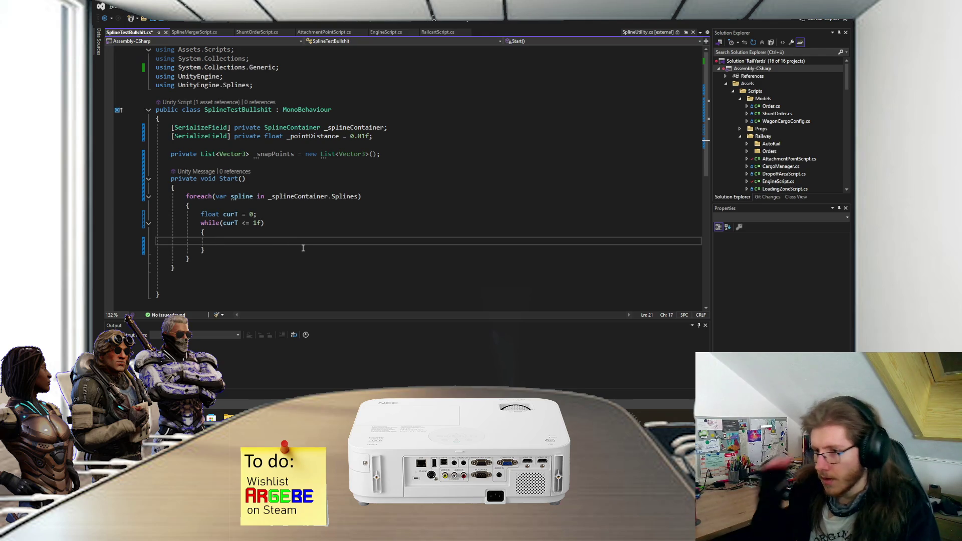
{"action": "key", "text": "ctrl+s"}
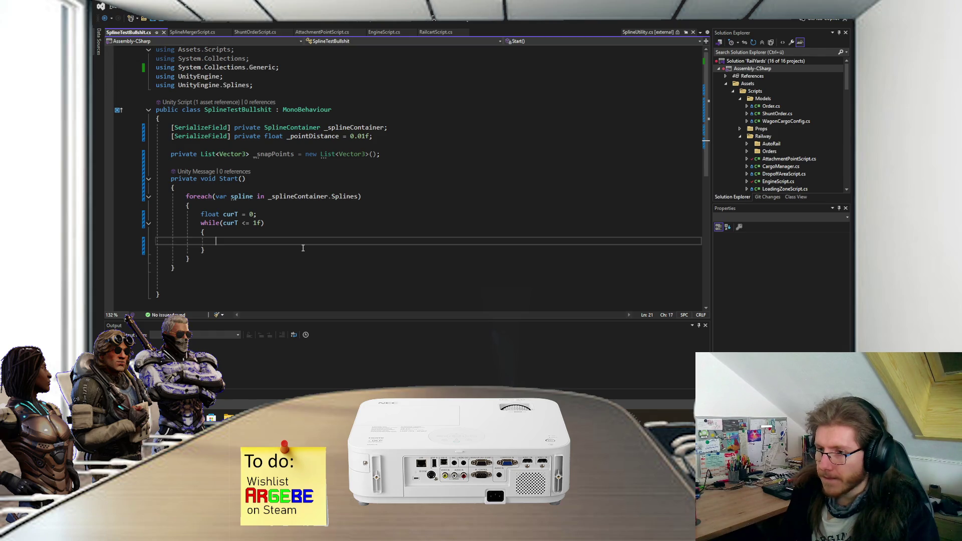
{"action": "type", "text": "var"}
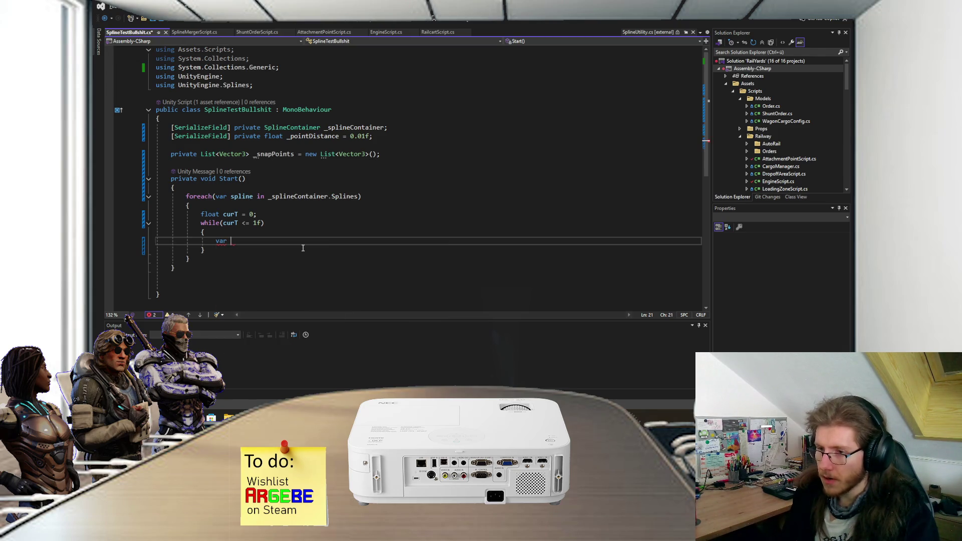
Write var point = SplineUtility.GetPointAtLinearDistance(spline, curT, _pointDistance, out float t); then curT = t;
{"action": "type", "text": "point = S"}
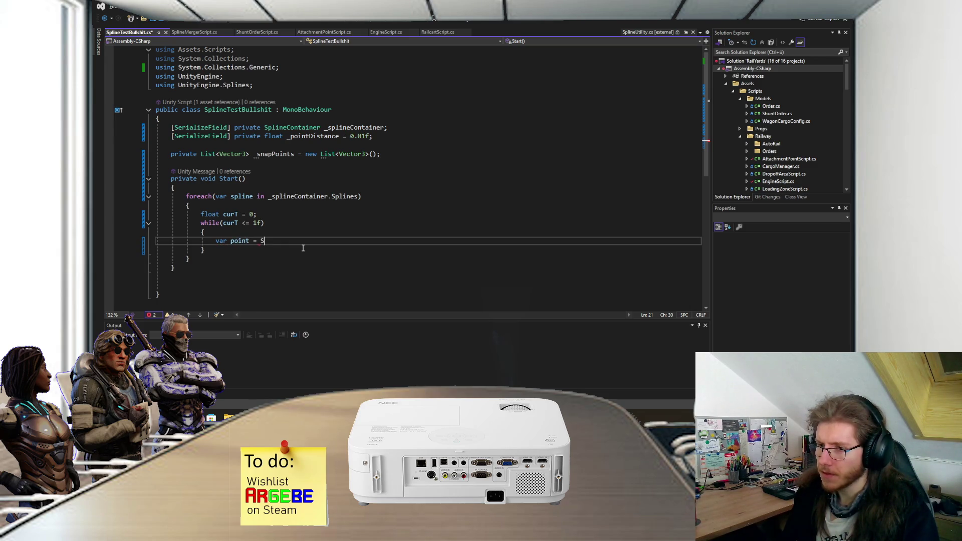
{"action": "type", "text": "plineUtility.Get"}
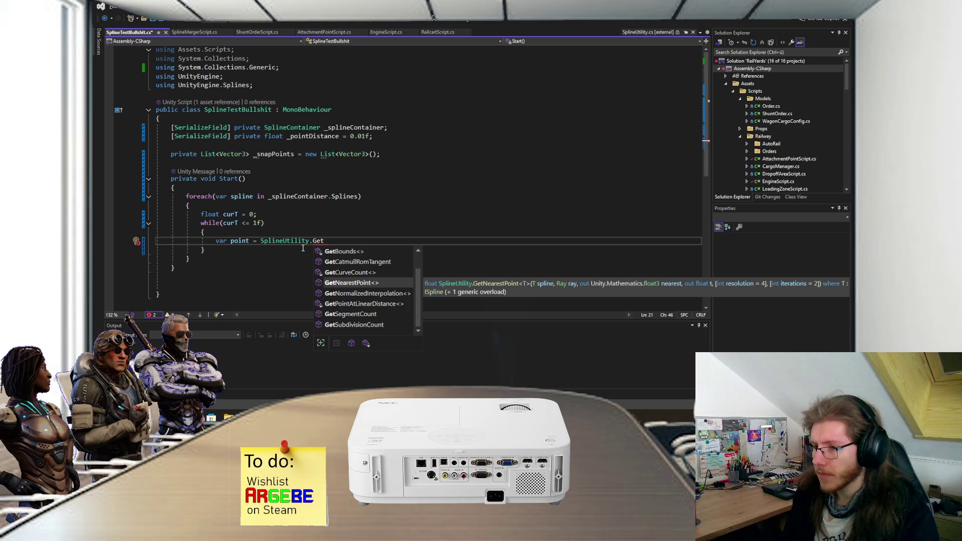
{"action": "key", "text": "Down"}
{"action": "key", "text": "Down"}
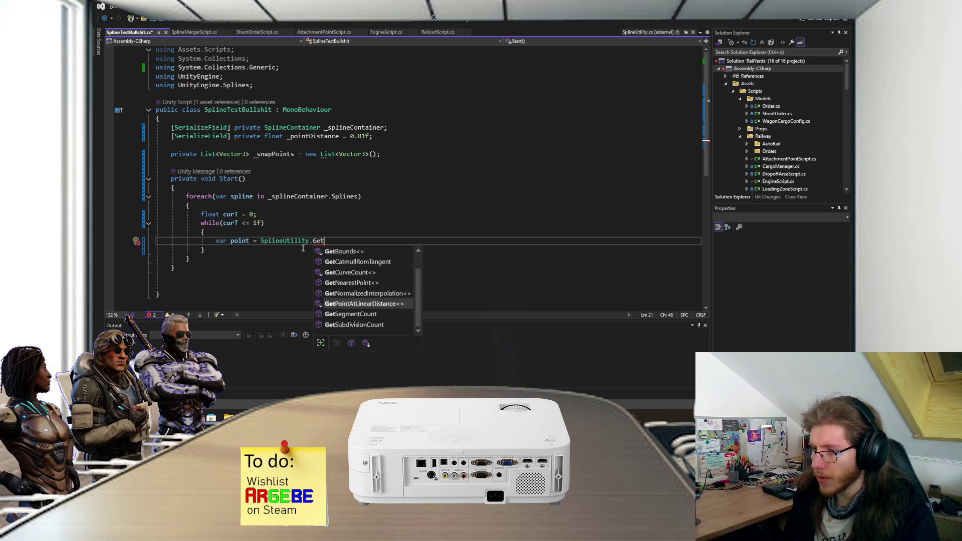
{"action": "type", "text": "(spl"}
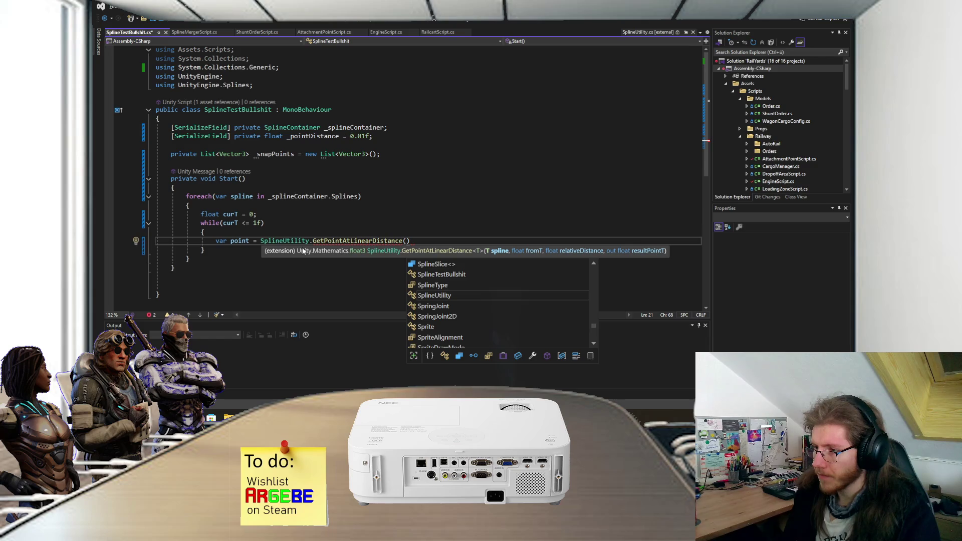
{"action": "type", "text": "ine, "}
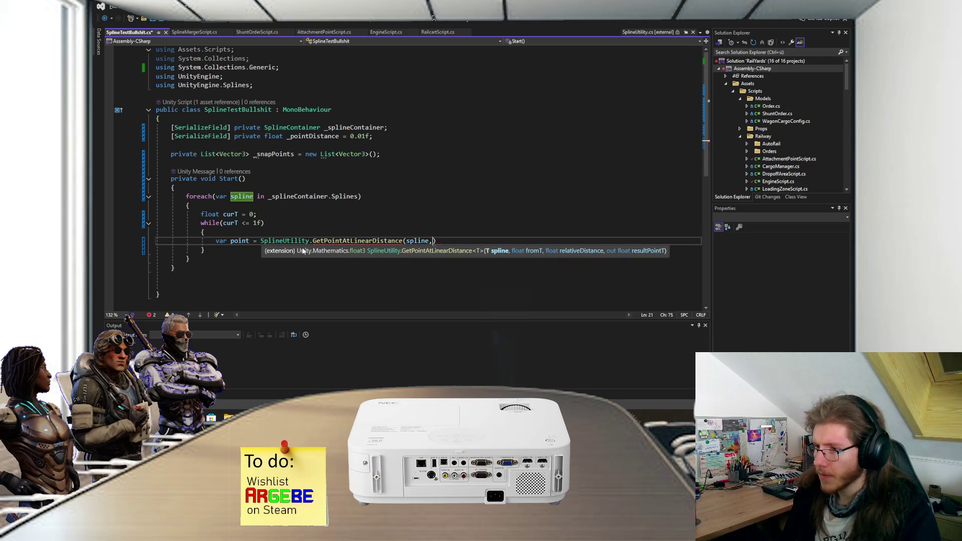
{"action": "type", "text": "curT,"}
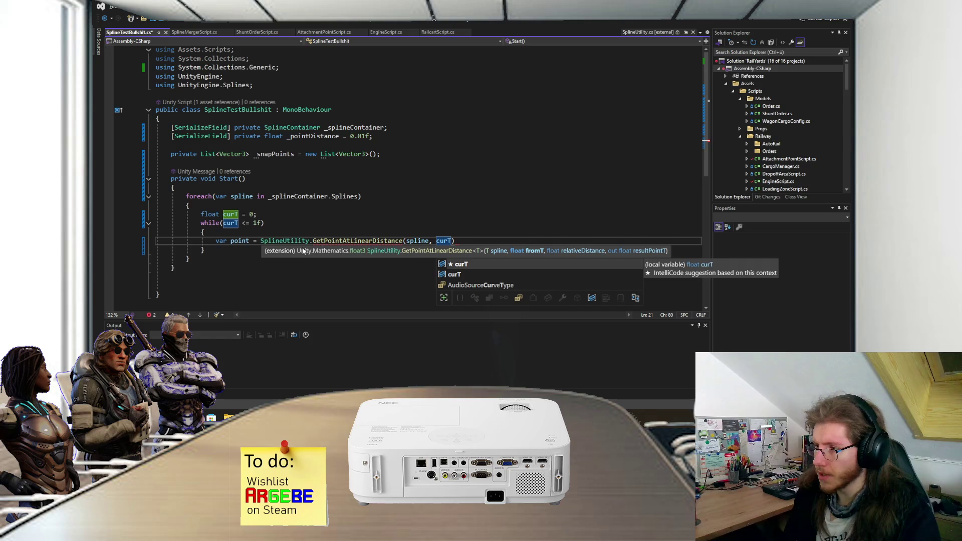
{"action": "key", "text": "Escape"}
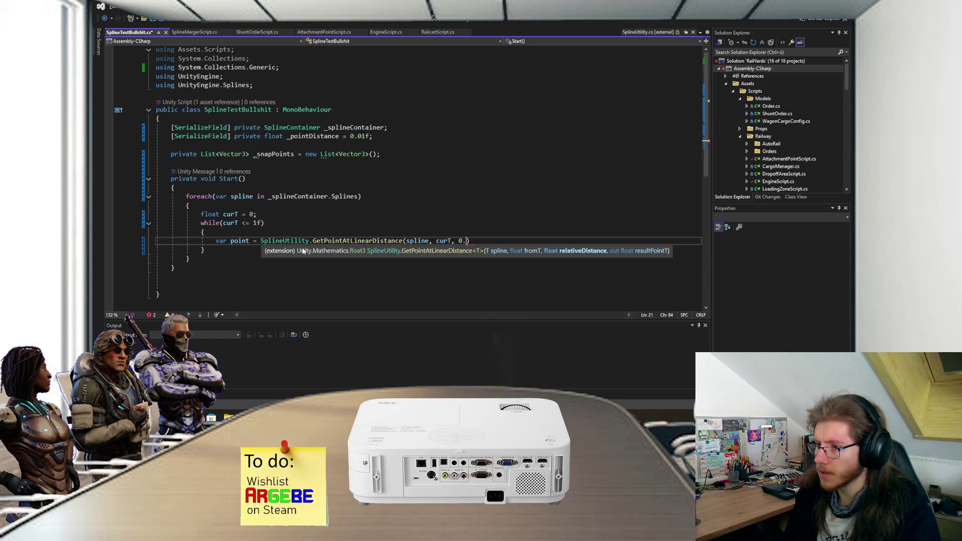
{"action": "type", "text": "_pointDistance, "}
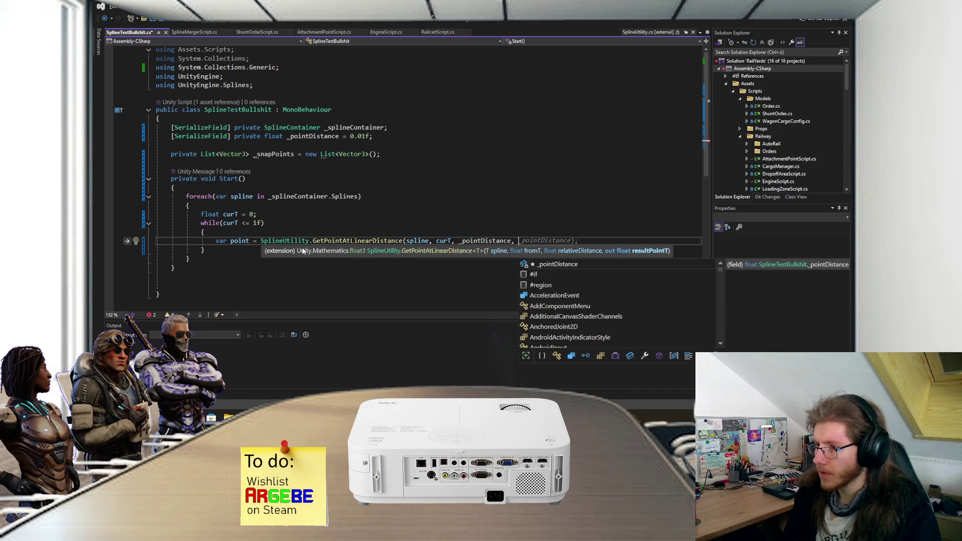
{"action": "type", "text": "out float n"}
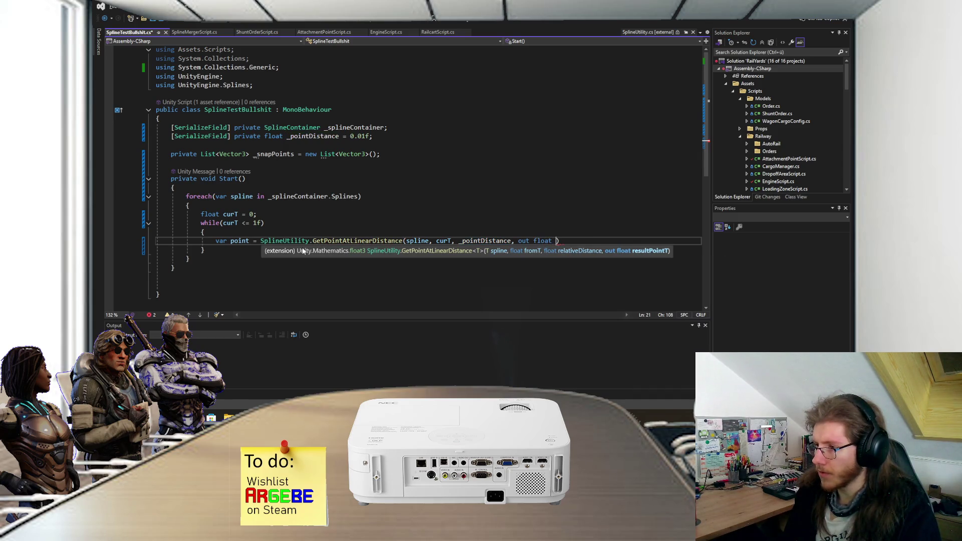
{"action": "key", "text": "BackSpace"}
{"action": "type", "text": "t"}
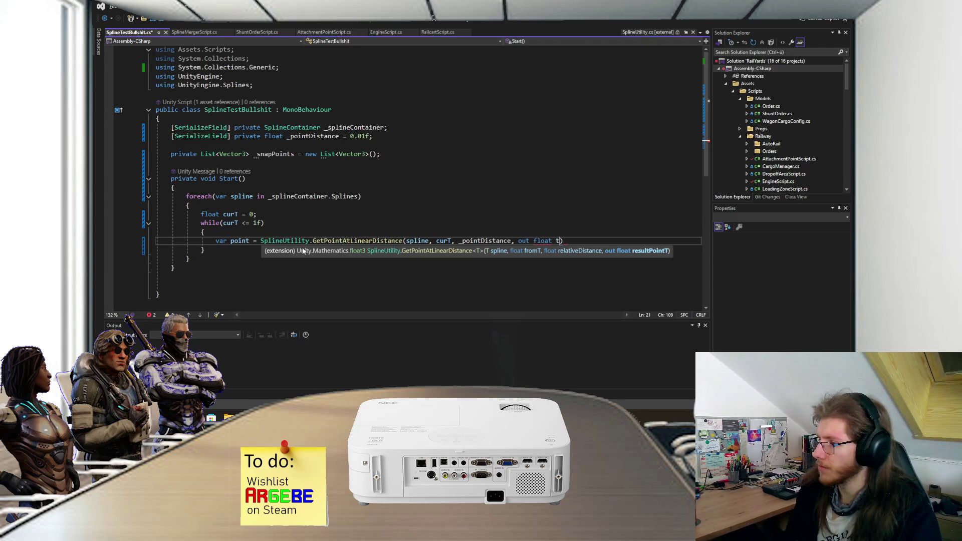
{"action": "type", "text": ");"}
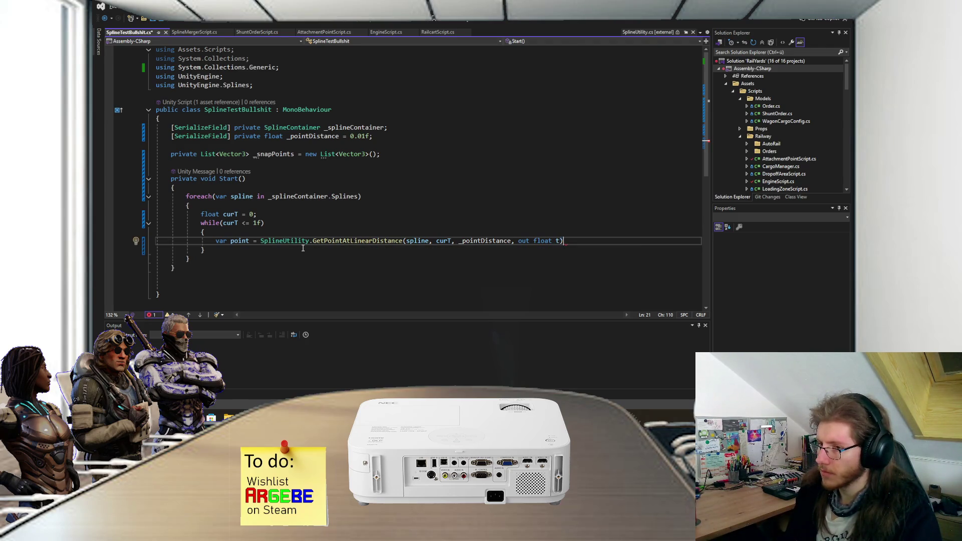
{"action": "key", "text": "Return"}
{"action": "type", "text": "c"}
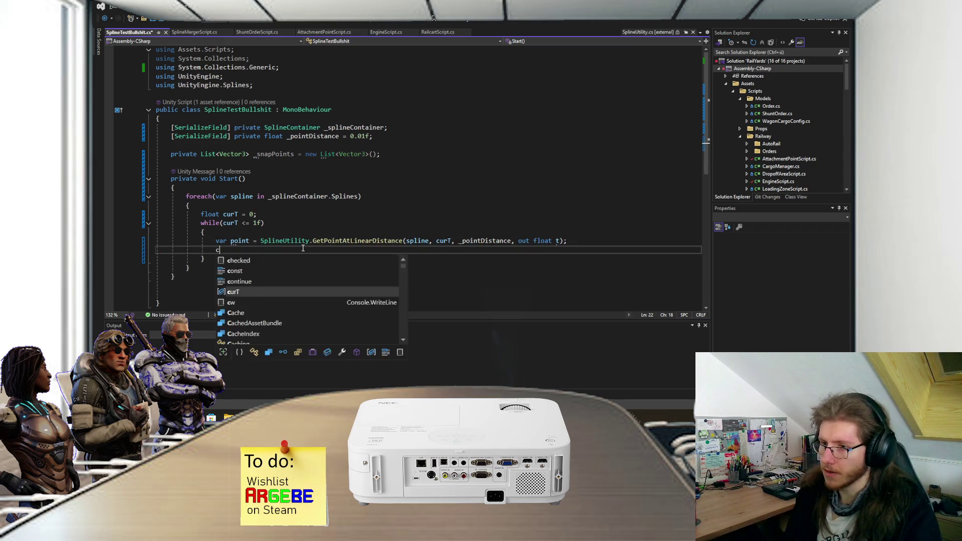
{"action": "type", "text": "urT = t;"}
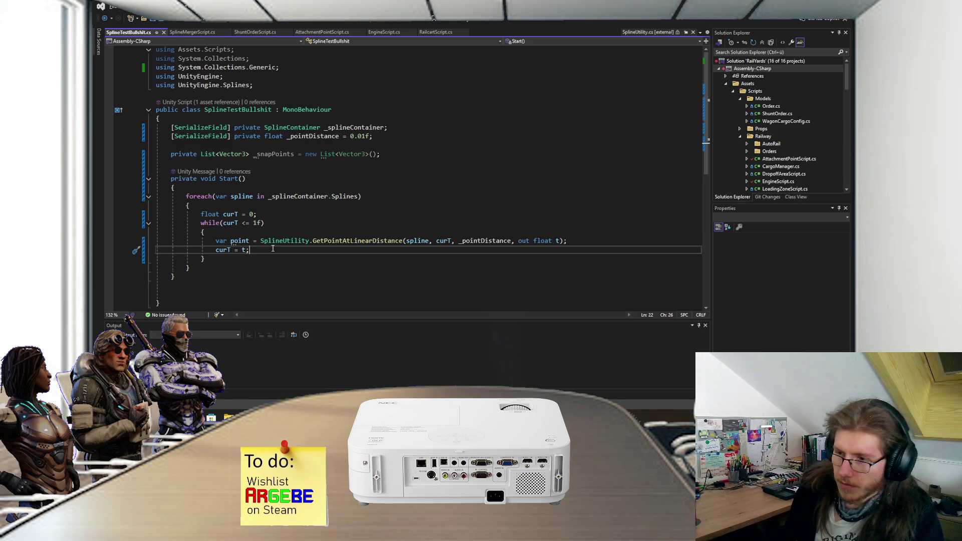
{"action": "left_click_drag", "start_coordinate": [261, 241], "coordinate": [216, 242]}
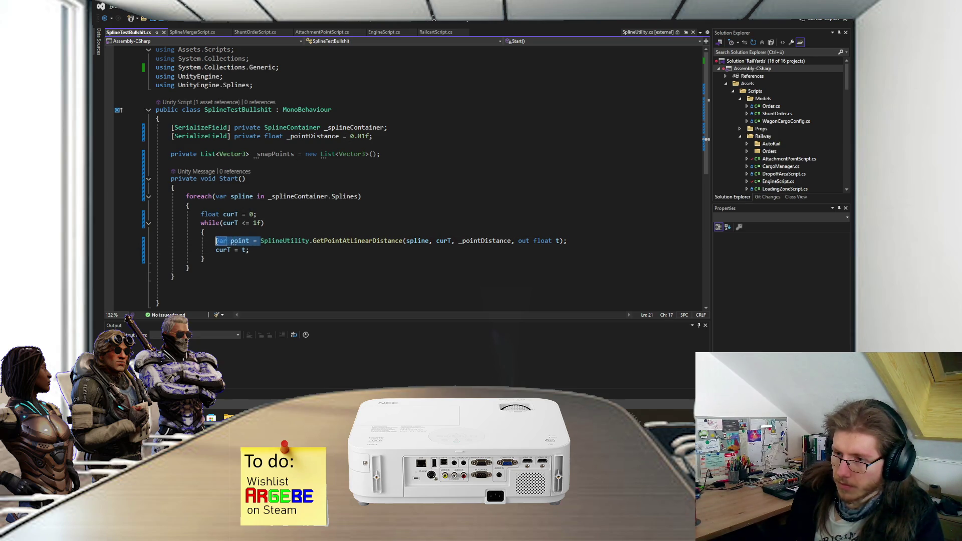
Replace var point = with _snapPoints.Add(...) around the GetPointAtLinearDistance call and save
{"action": "type", "text": "_snapPoints.Add("}
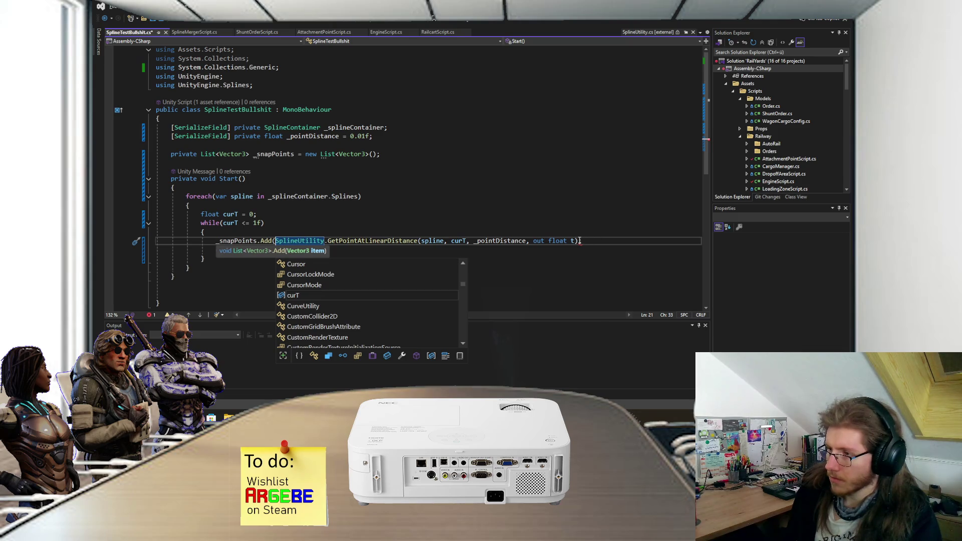
{"action": "type", "text": ");"}
{"action": "key", "text": "ctrl+s"}
{"action": "left_click", "coordinate": [304, 265]}
{"action": "key", "text": "Down"}
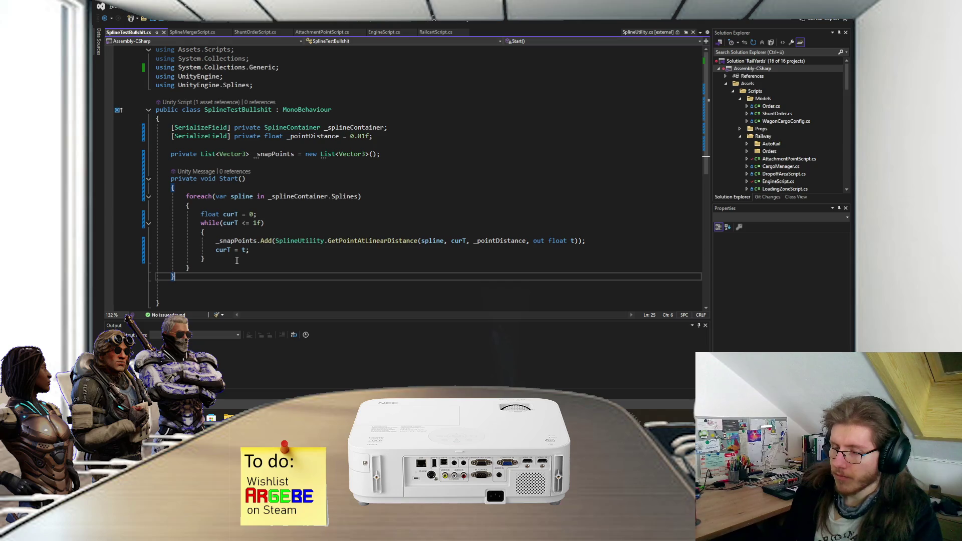
{"action": "scroll", "coordinate": [239, 258], "scroll_direction": "down", "scroll_amount": 1}
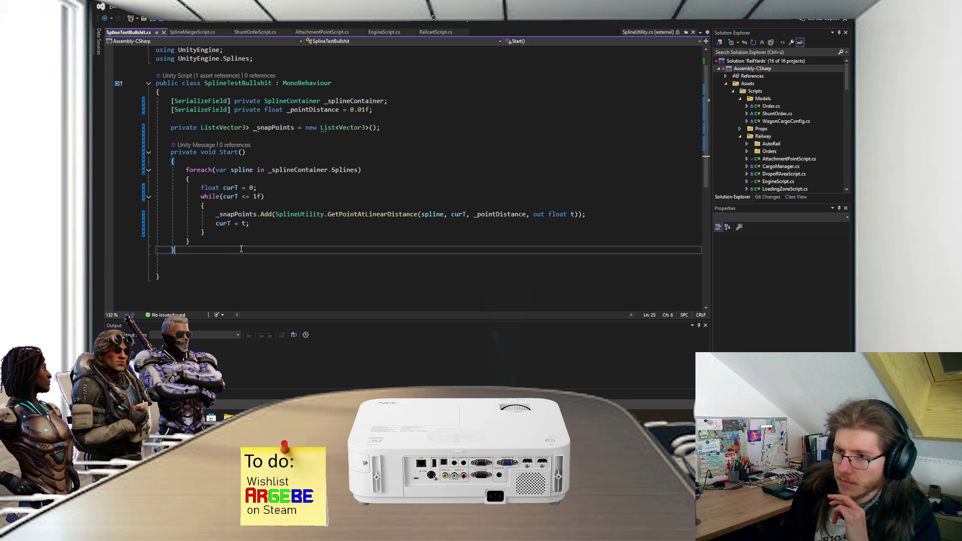
Add Debug.Log("Loading points"); at the top of Start and save
{"action": "left_click", "coordinate": [239, 162]}
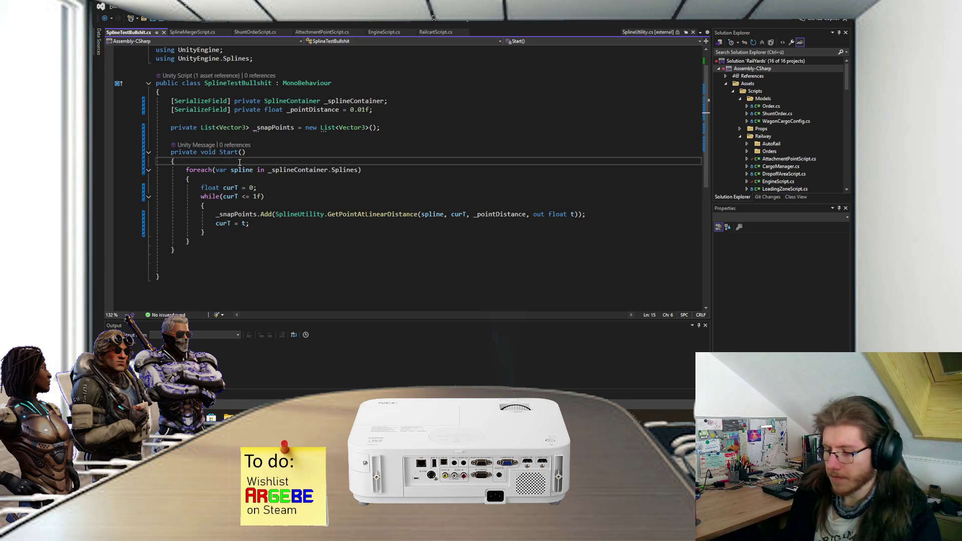
{"action": "key", "text": "Return"}
{"action": "type", "text": "Debug."}
{"action": "type", "text": "Log(\"Loa"}
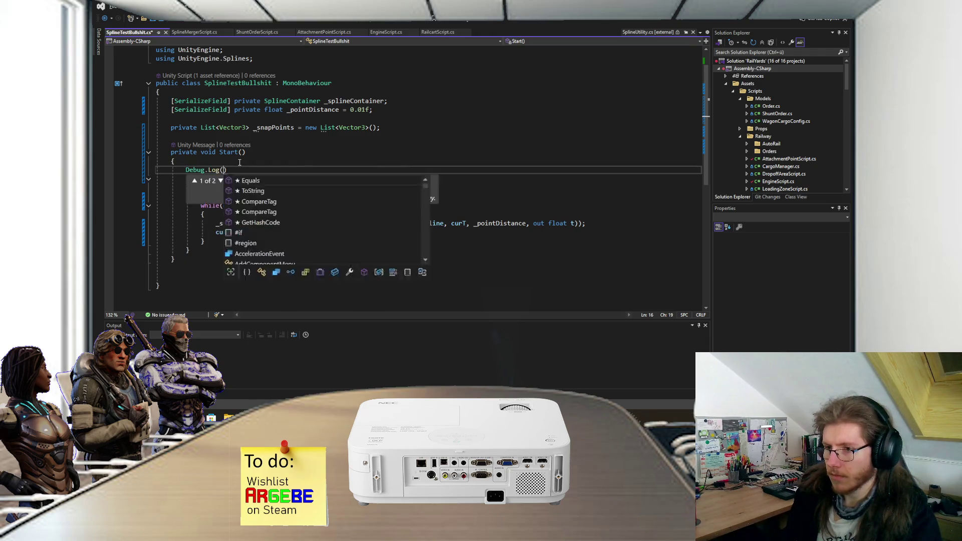
{"action": "type", "text": "ding "}
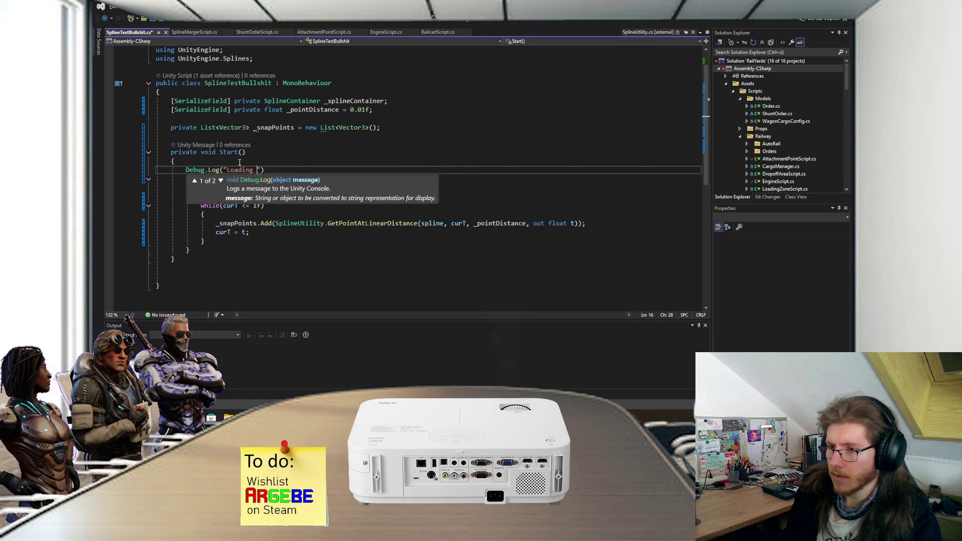
{"action": "type", "text": "points\""}
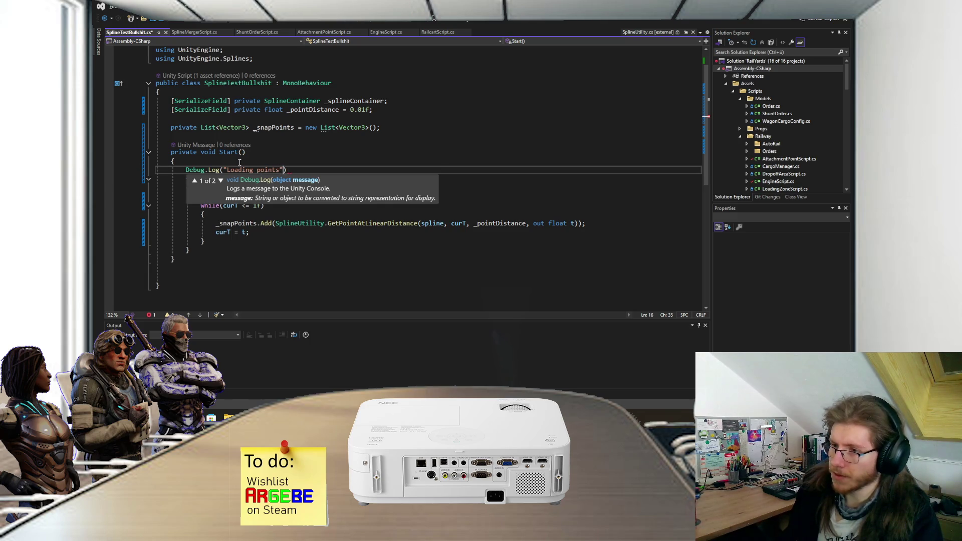
{"action": "type", "text": ");"}
{"action": "key", "text": "ctrl+s"}
Change Start's return type from void to IEnumerator
{"action": "left_click_drag", "start_coordinate": [217, 152], "coordinate": [203, 153]}
{"action": "type", "text": "IEnumerator"}
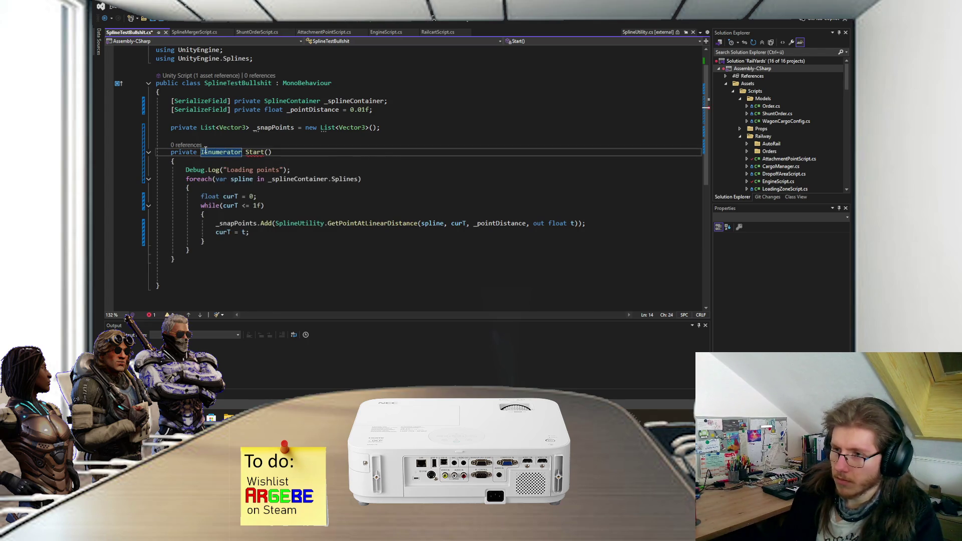
{"action": "left_click", "coordinate": [283, 191]}
Add yield return null; after the while loop and save
{"action": "left_click", "coordinate": [230, 244]}
{"action": "key", "text": "Return"}
{"action": "type", "text": "yi"}
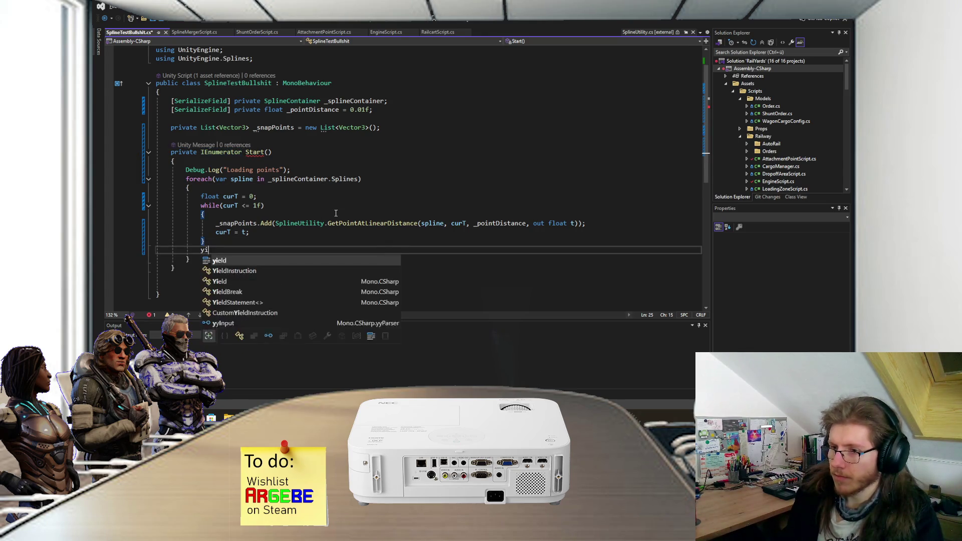
{"action": "type", "text": "eld return null;"}
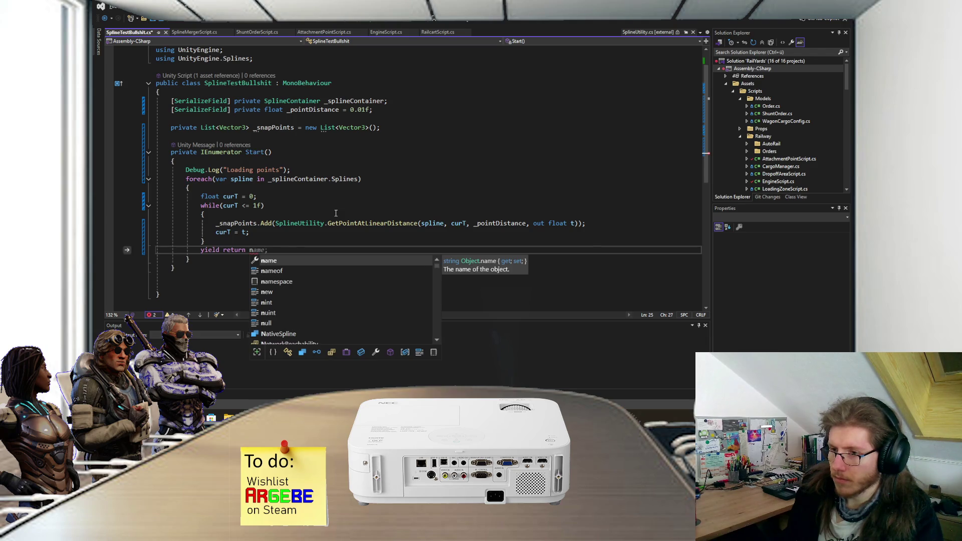
{"action": "key", "text": "ctrl+s"}
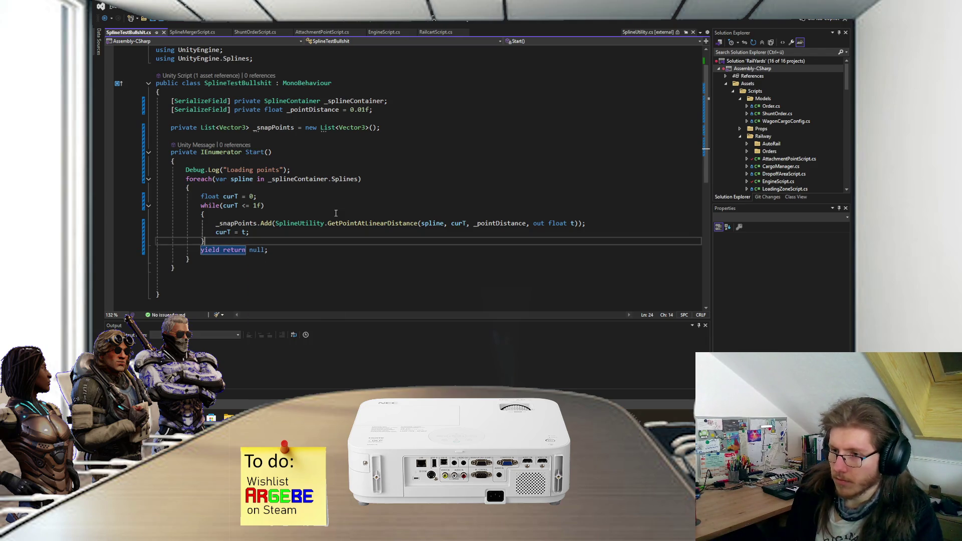
{"action": "key", "text": "ctrl+Return"}
{"action": "key", "text": "ctrl+s"}
Remove the stray int line below the curT declaration and save
{"action": "left_click", "coordinate": [305, 212]}
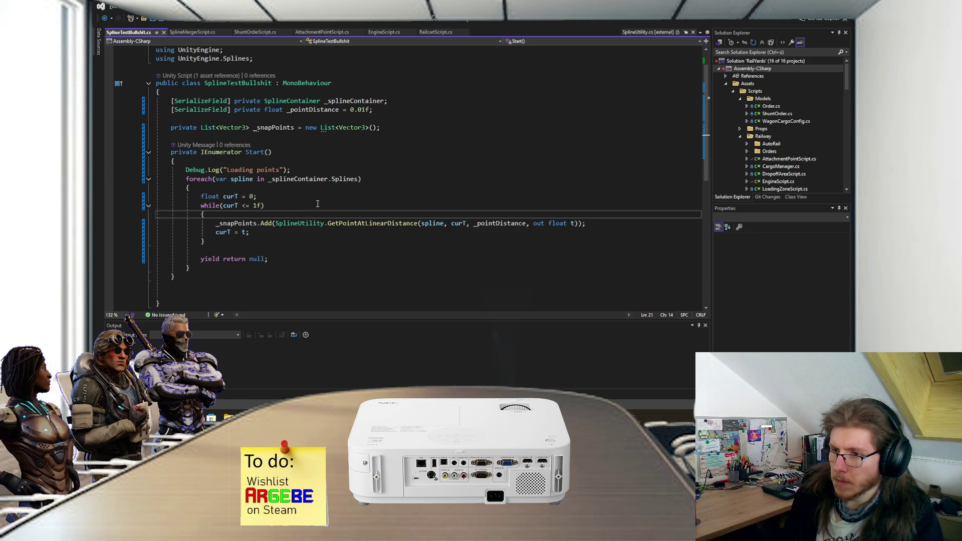
{"action": "left_click", "coordinate": [317, 195]}
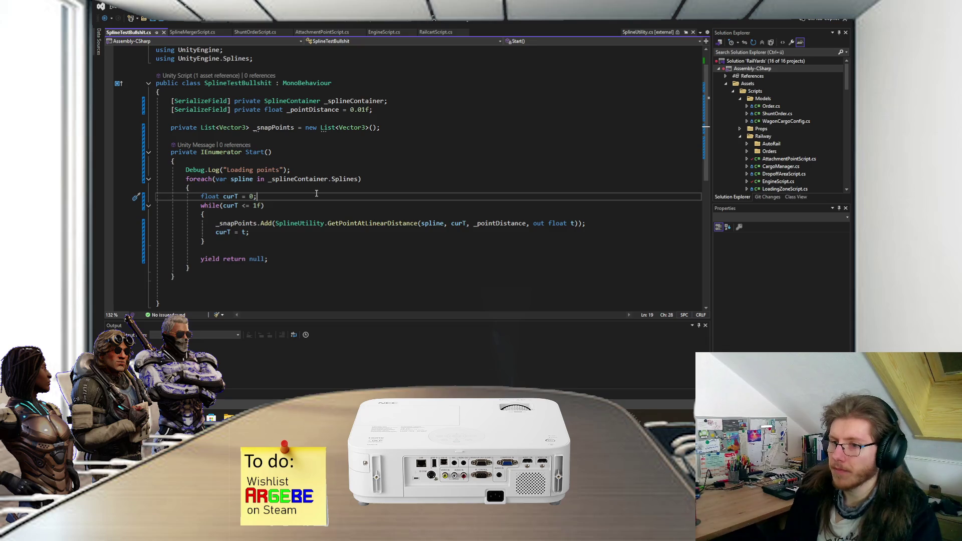
{"action": "key", "text": "Return"}
{"action": "type", "text": "int"}
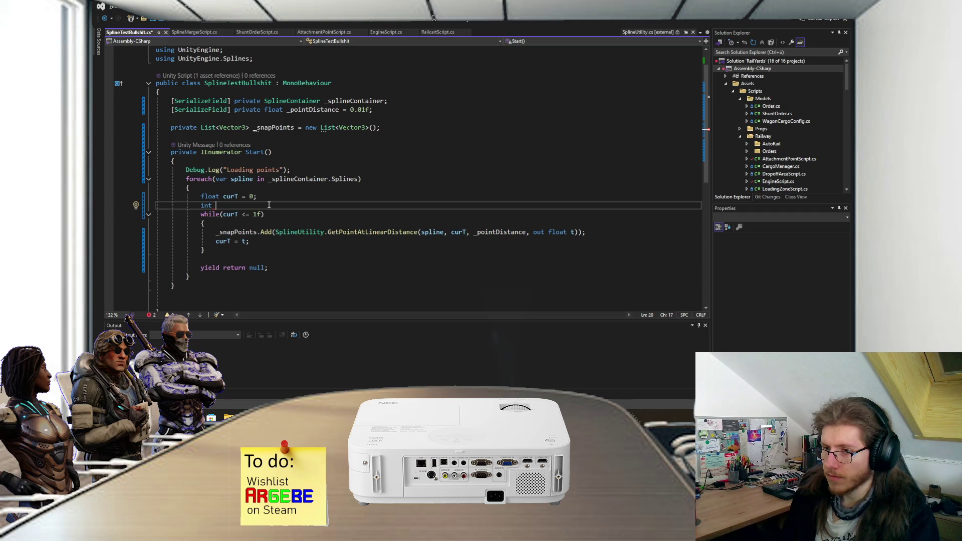
{"action": "left_click_drag", "start_coordinate": [269, 205], "coordinate": [272, 201]}
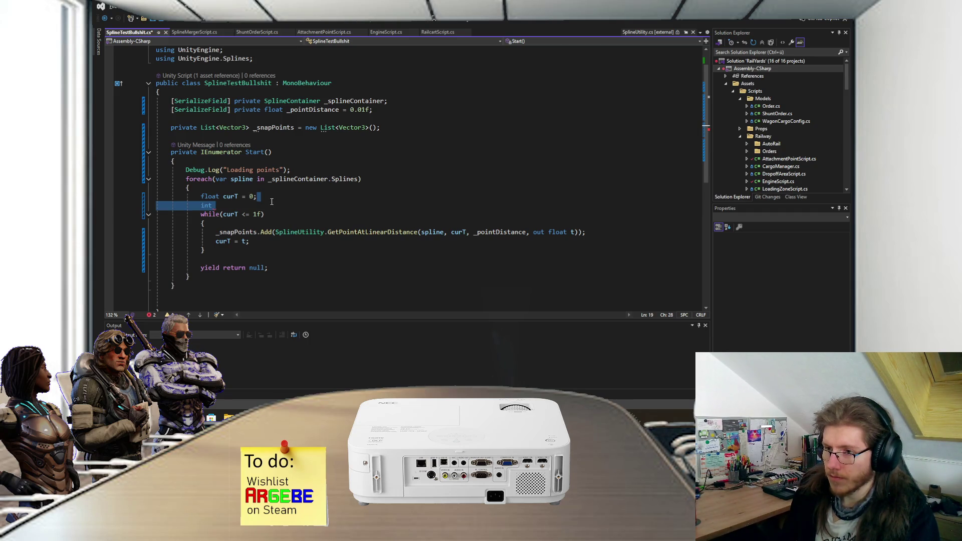
{"action": "key", "text": "BackSpace"}
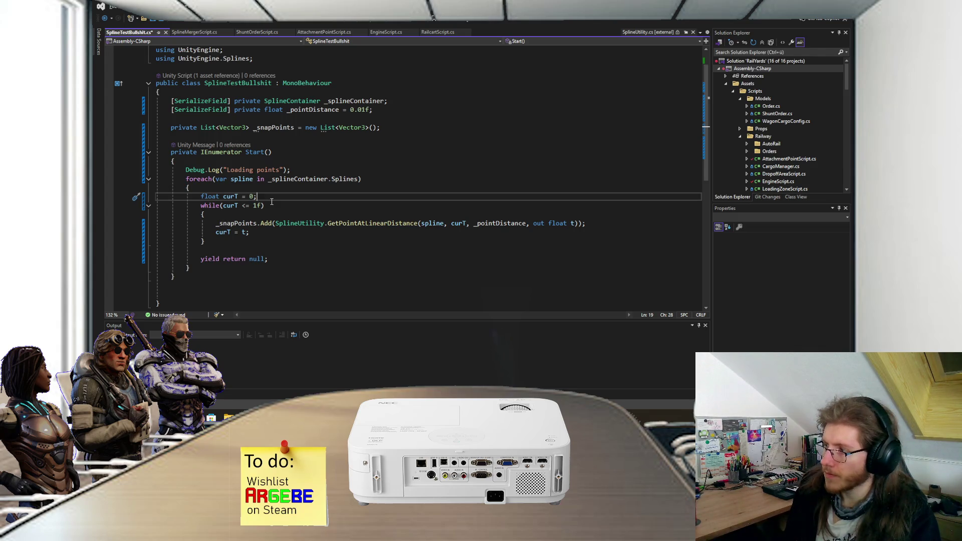
{"action": "key", "text": "ctrl+s"}
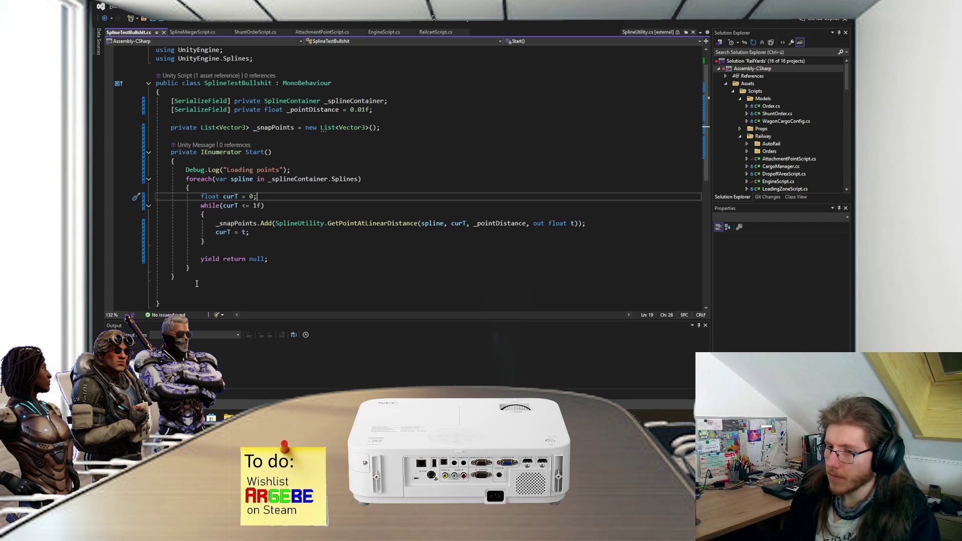
{"action": "left_click", "coordinate": [196, 284]}
{"action": "left_click", "coordinate": [195, 293]}
Add Debug.Log("Done"); after the foreach and begin Debug.Log("Finished spline ") before the yield
{"action": "left_click", "coordinate": [211, 265]}
{"action": "key", "text": "Return"}
{"action": "key", "text": "Return"}
{"action": "type", "text": "De"}
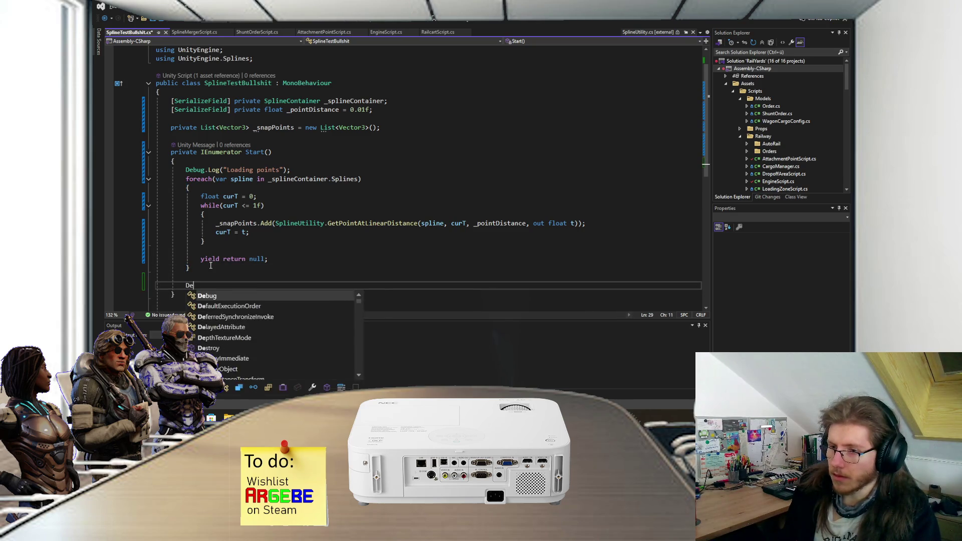
{"action": "type", "text": "bug.Log(\"Done\");"}
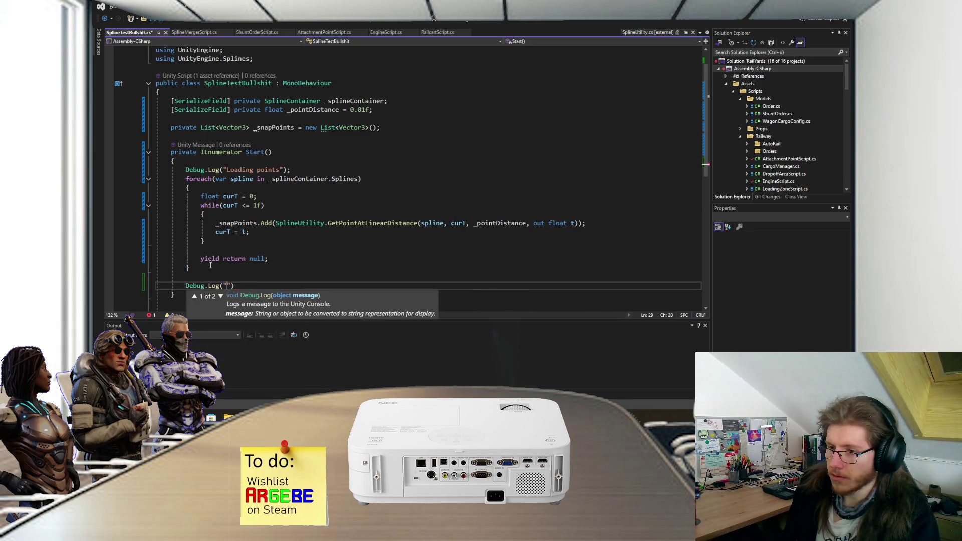
{"action": "left_click", "coordinate": [240, 252]}
{"action": "key", "text": "Return"}
{"action": "type", "text": "Debug."}
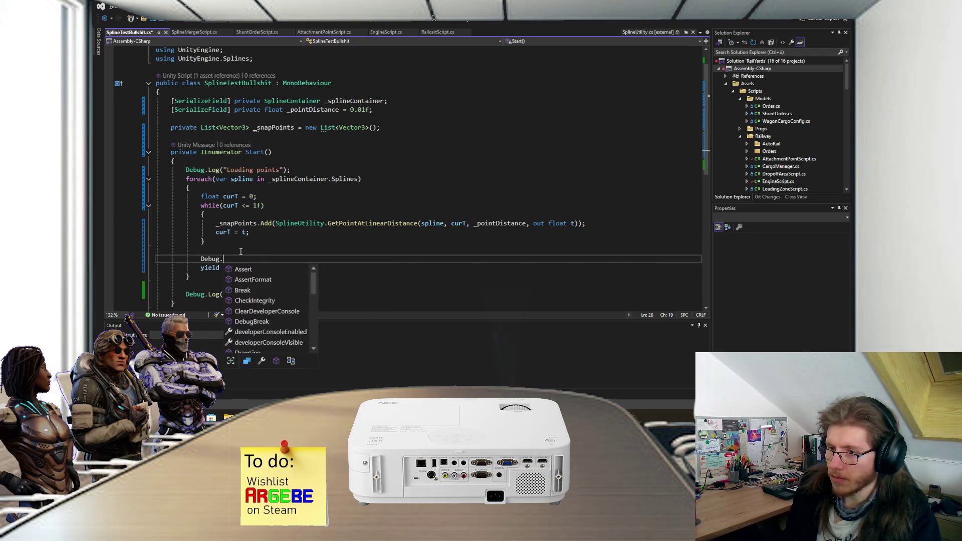
{"action": "type", "text": "Log(\"Finished spline"}
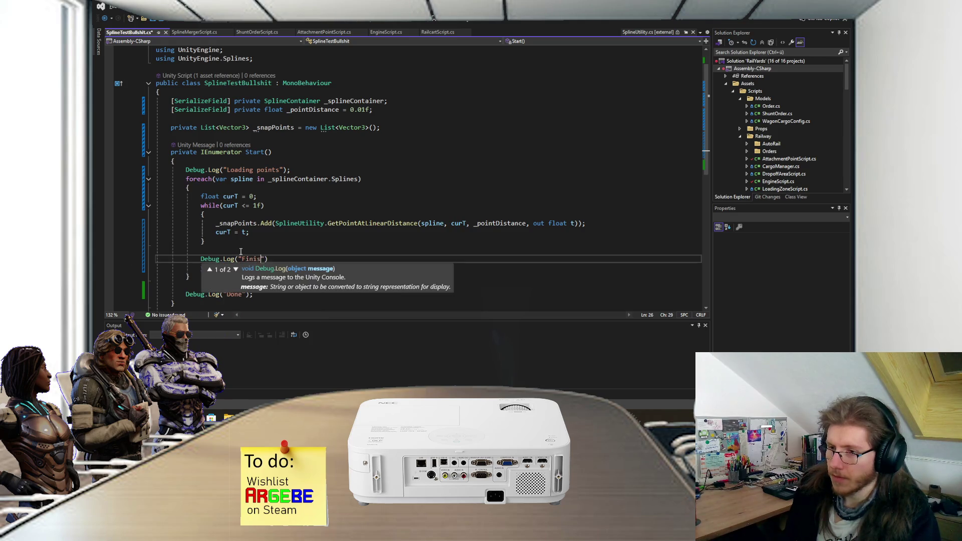
{"action": "type", "text": " \""}
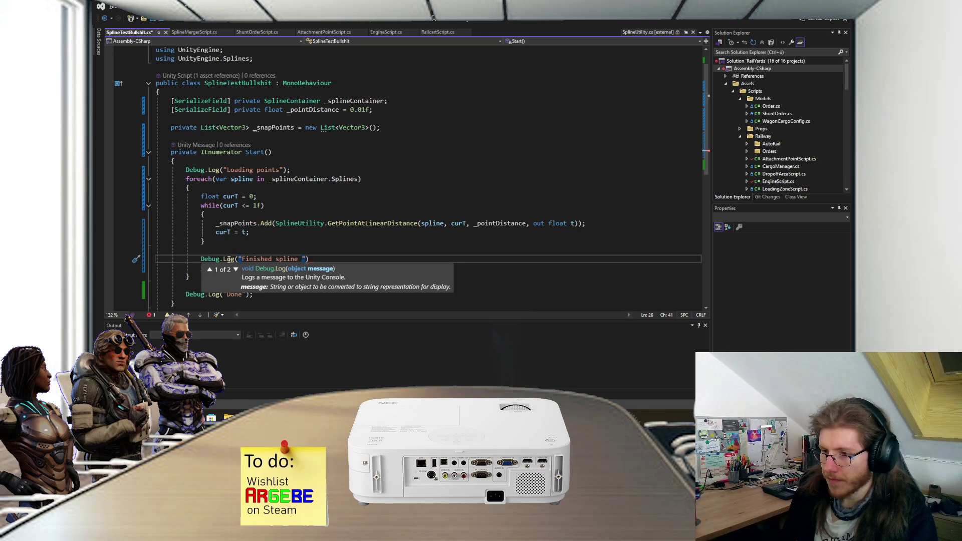
Try interpolating the spline's index via Array.IndexOf into the Finished spline message
{"action": "left_click", "coordinate": [239, 258]}
{"action": "type", "text": "$"}
{"action": "left_click", "coordinate": [307, 259]}
{"action": "type", "text": "{"}
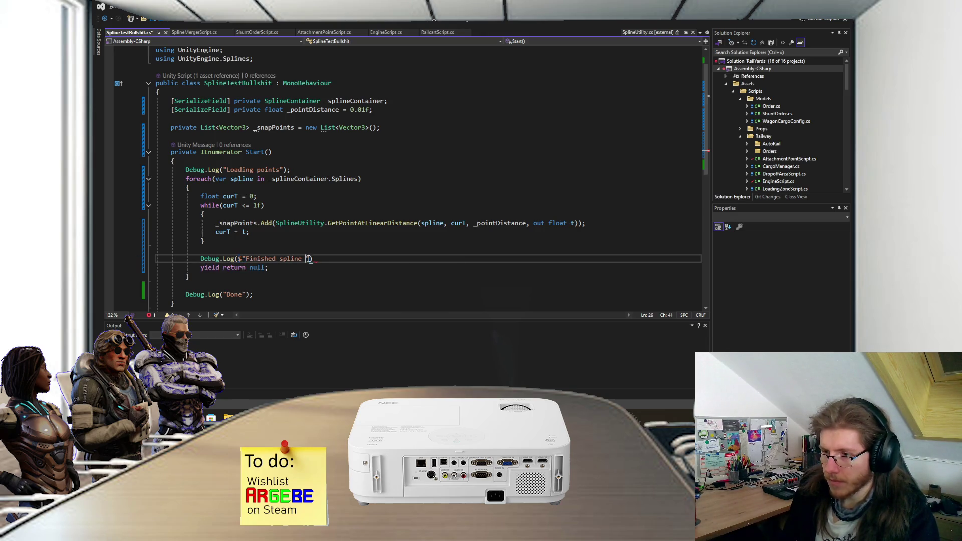
{"action": "type", "text": "}"}
{"action": "key", "text": "Left"}
{"action": "type", "text": "sp"}
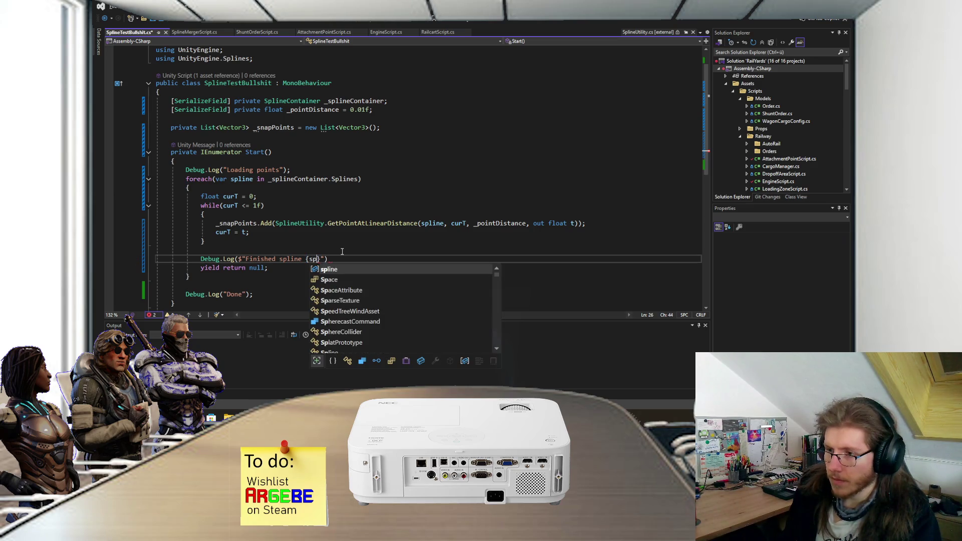
{"action": "key", "text": "BackSpace"}
{"action": "key", "text": "BackSpace"}
{"action": "type", "text": "{"}
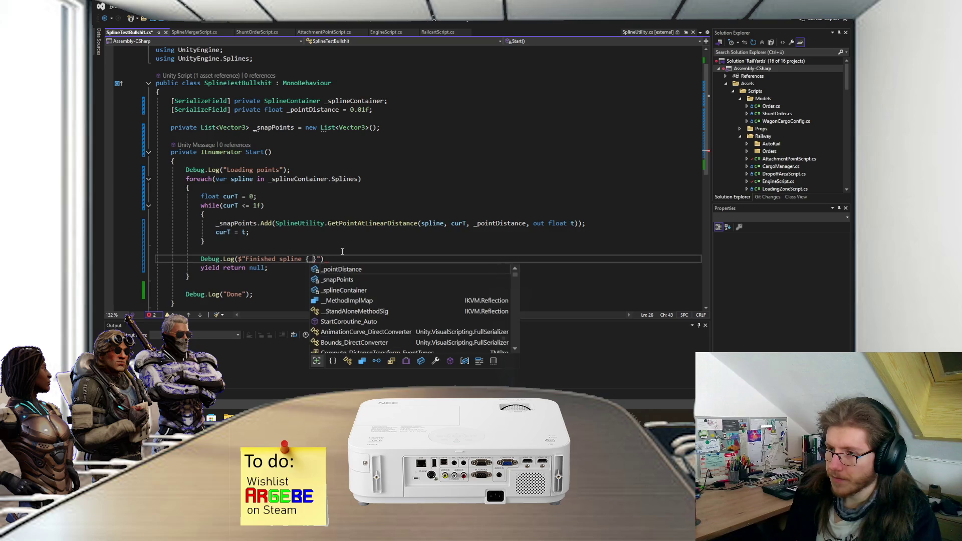
{"action": "type", "text": "_splineContainer.Splines.Ind"}
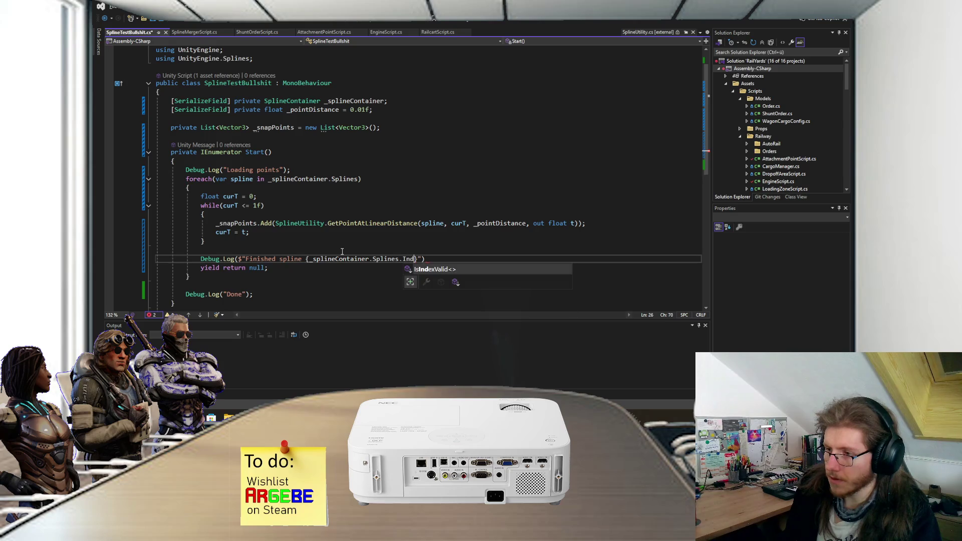
{"action": "key", "text": "BackSpace"}
{"action": "key", "text": "BackSpace"}
{"action": "key", "text": "BackSpace"}
{"action": "key", "text": "BackSpace"}
{"action": "key", "text": "BackSpace"}
{"action": "key", "text": "BackSpace"}
{"action": "type", "text": "Indexo"}
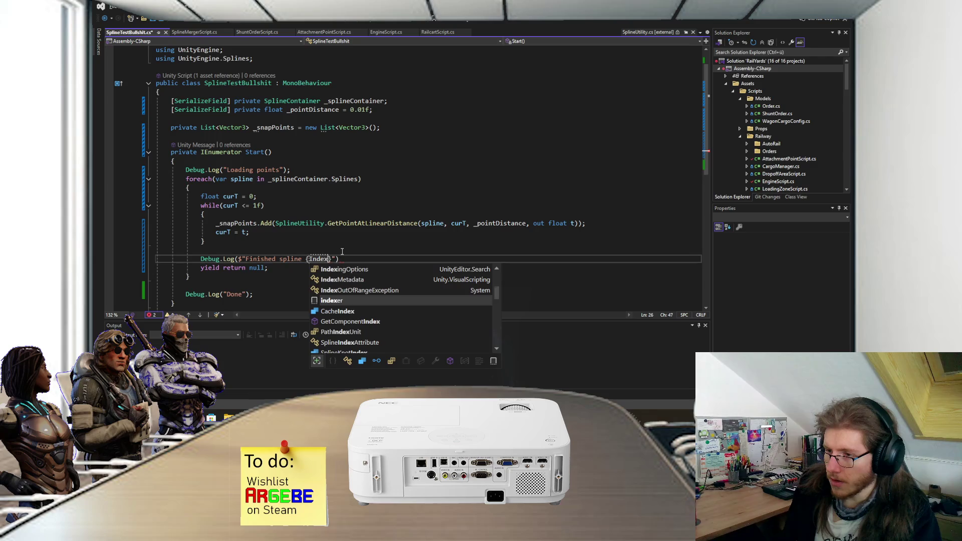
{"action": "key", "text": "BackSpace"}
{"action": "key", "text": "BackSpace"}
{"action": "key", "text": "BackSpace"}
{"action": "type", "text": "ind"}
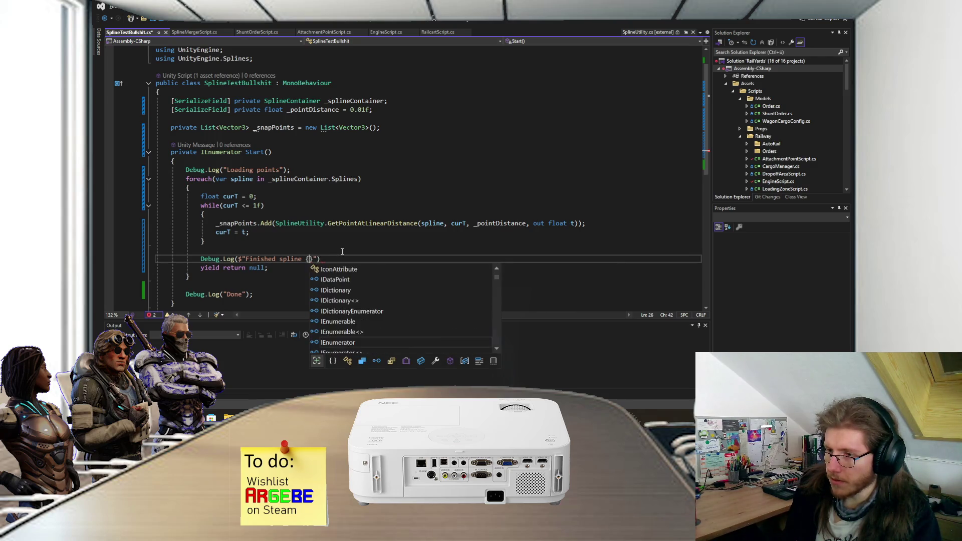
{"action": "type", "text": "exof"}
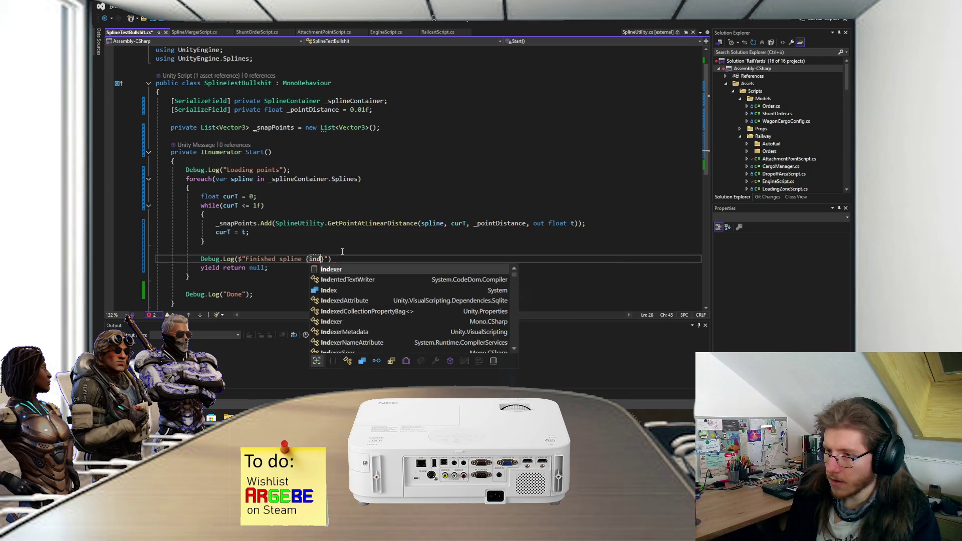
{"action": "key", "text": "BackSpace"}
{"action": "key", "text": "BackSpace"}
{"action": "key", "text": "BackSpace"}
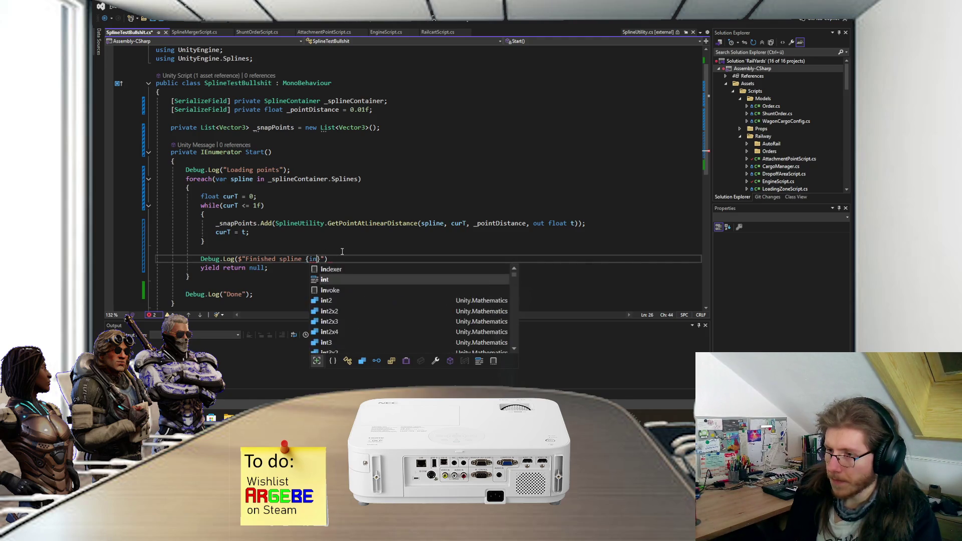
{"action": "type", "text": "Array"}
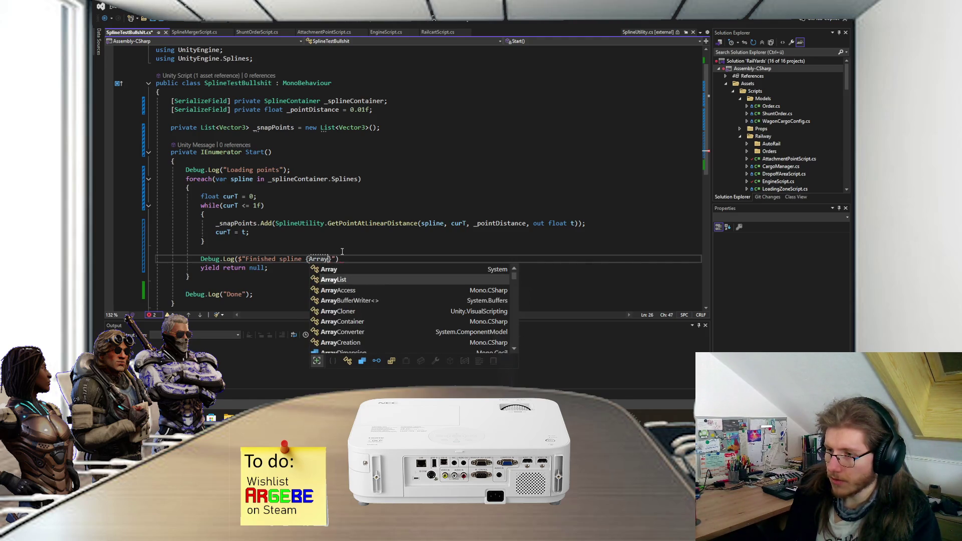
{"action": "type", "text": ".IndexOf("}
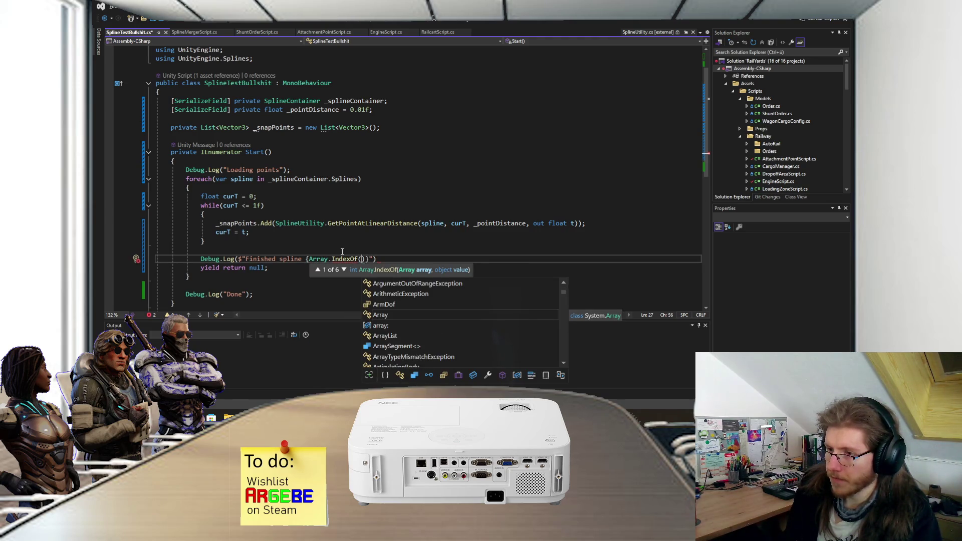
{"action": "type", "text": "_splineContainer"}
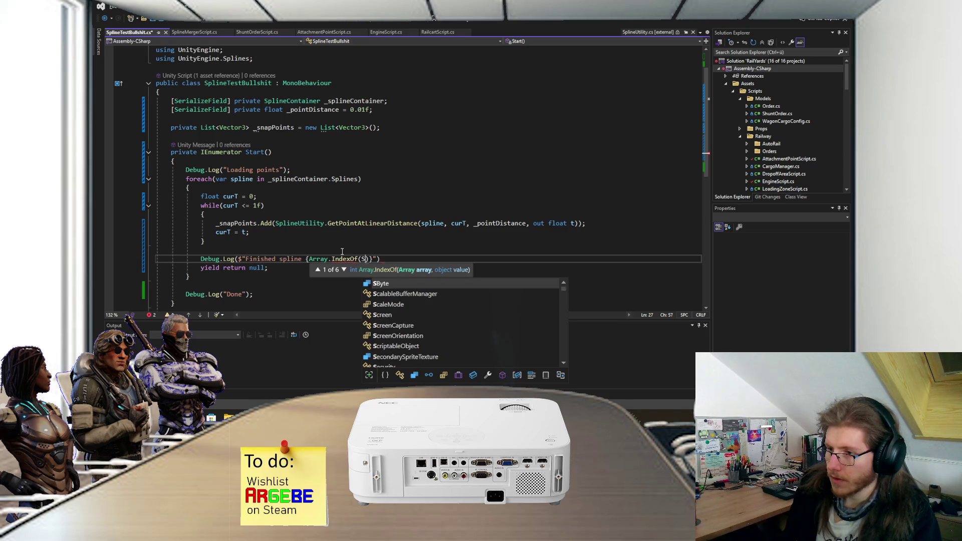
{"action": "type", "text": ".Splines, "}
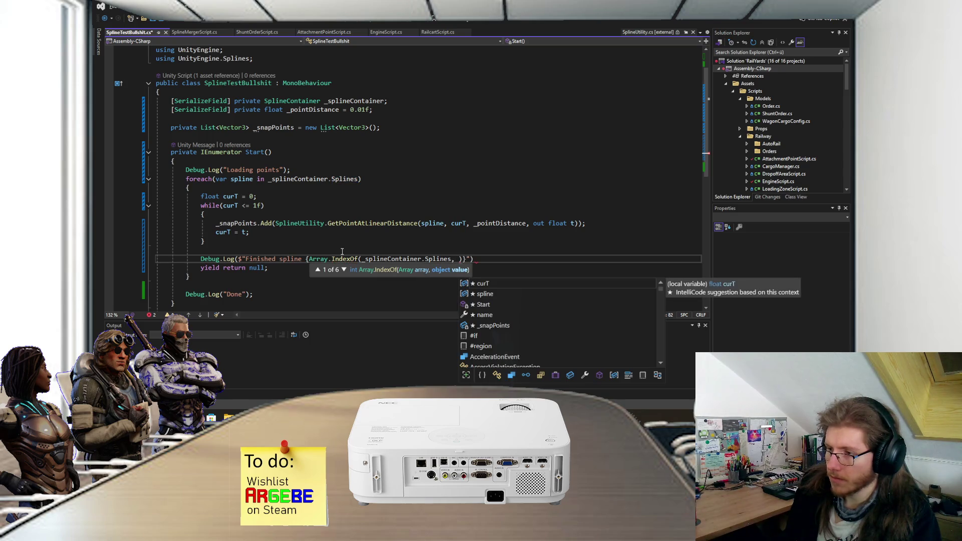
{"action": "type", "text": "spline)}"}
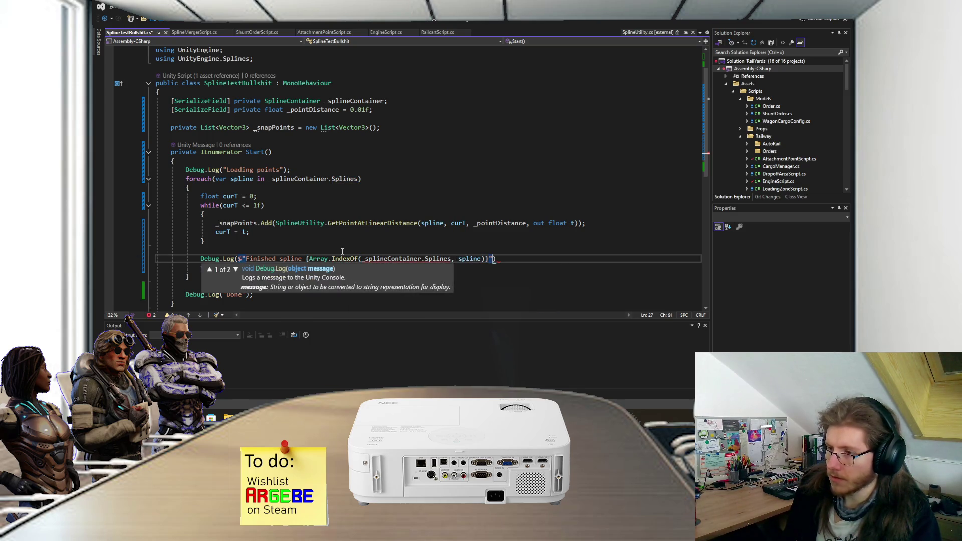
Drop the index interpolation, leaving Debug.Log($"Finished spline"); and save
{"action": "mouse_move", "coordinate": [441, 256]}
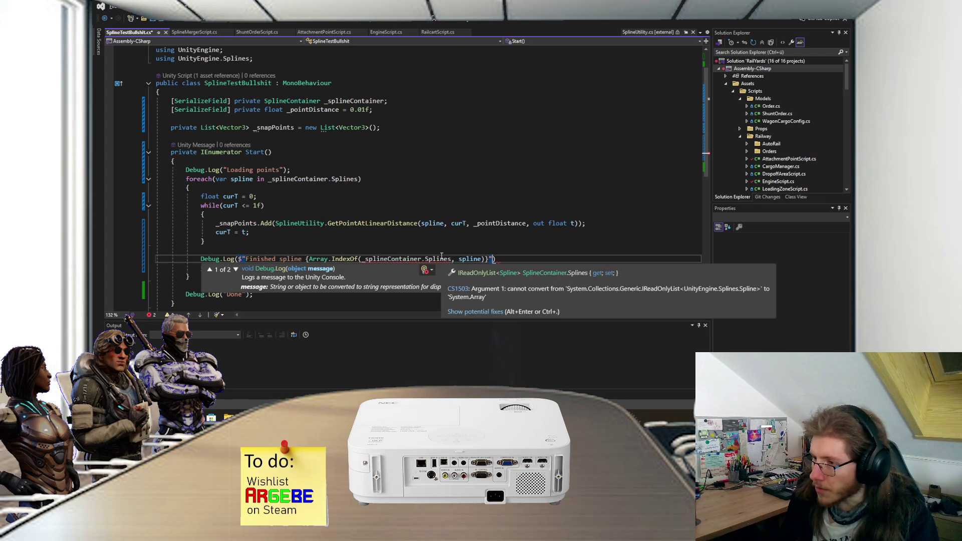
{"action": "left_click_drag", "start_coordinate": [329, 259], "coordinate": [310, 259]}
{"action": "type", "text": "List"}
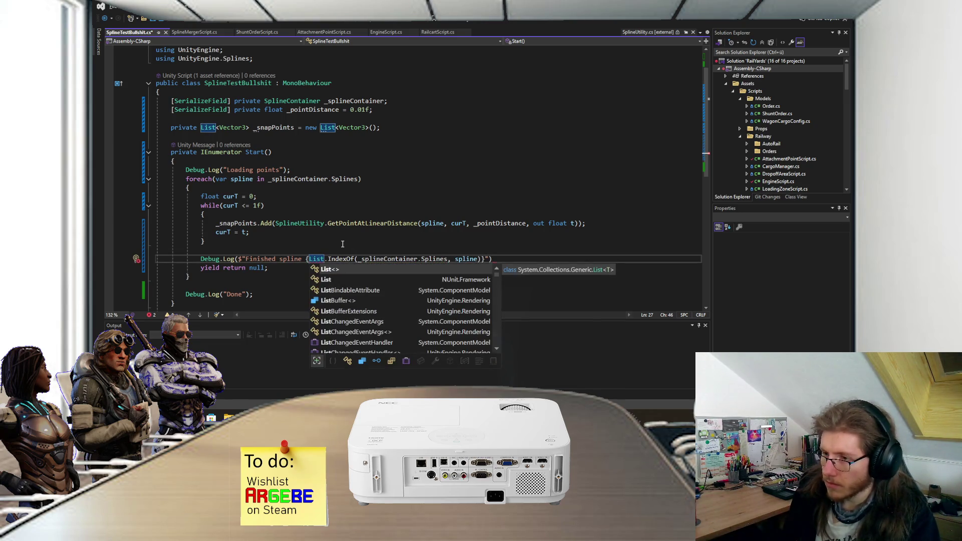
{"action": "key", "text": "BackSpace"}
{"action": "key", "text": "BackSpace"}
{"action": "type", "text": "ReadonlyLi"}
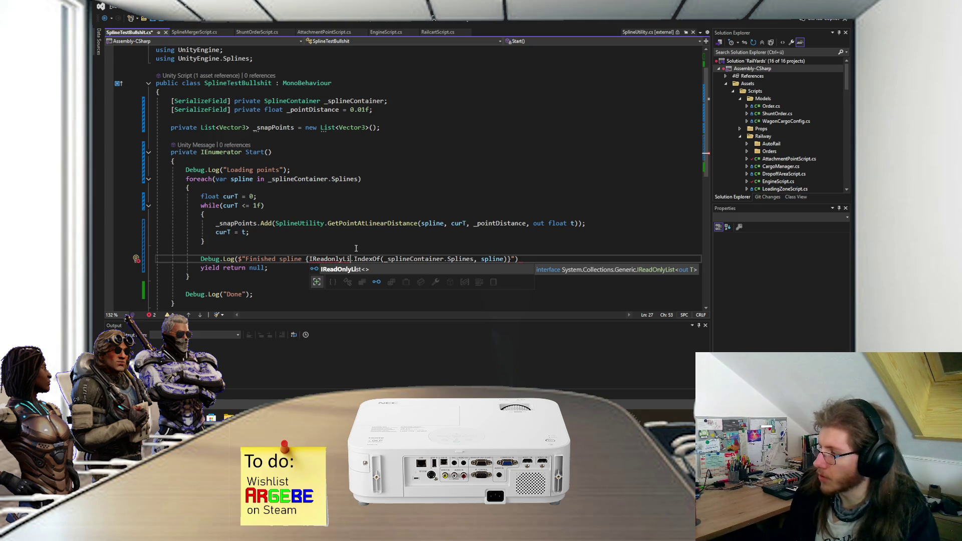
{"action": "mouse_move", "coordinate": [326, 259]}
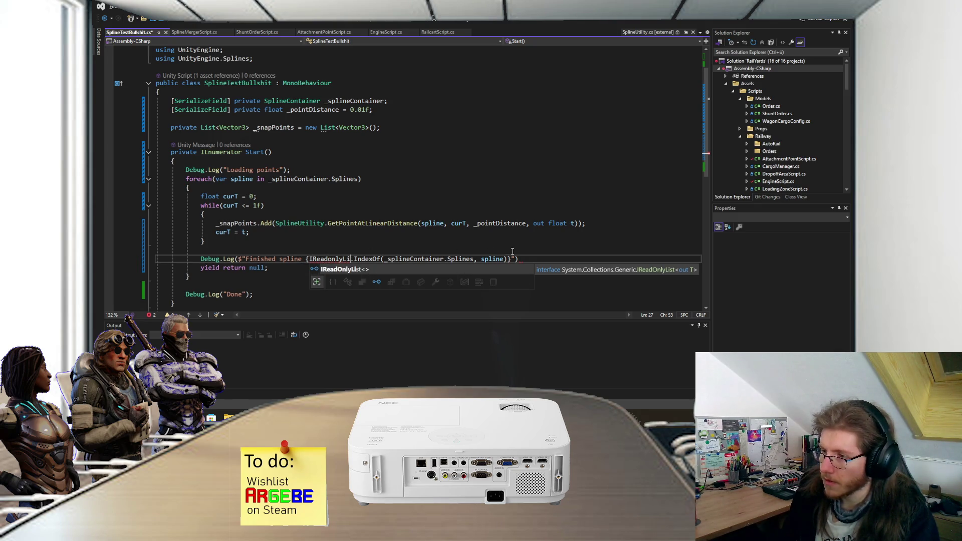
{"action": "left_click_drag", "start_coordinate": [306, 259], "coordinate": [511, 262]}
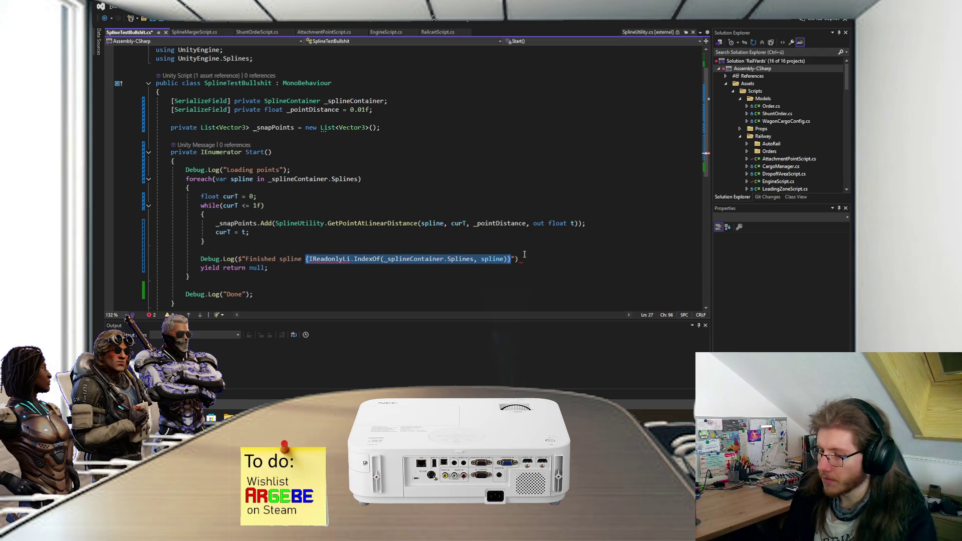
{"action": "key", "text": "BackSpace"}
{"action": "type", "text": ";"}
{"action": "key", "text": "ctrl+s"}
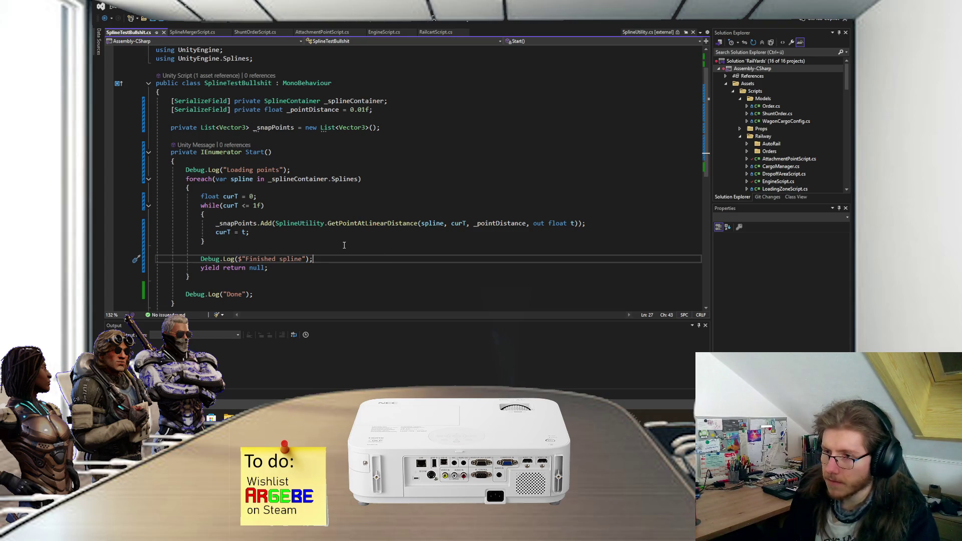
Add an empty OnDrawGizmos method below Start using the ondrawg snippet and save
{"action": "scroll", "coordinate": [345, 246], "scroll_direction": "down", "scroll_amount": 1}
{"action": "left_click", "coordinate": [276, 270]}
{"action": "left_click", "coordinate": [269, 281]}
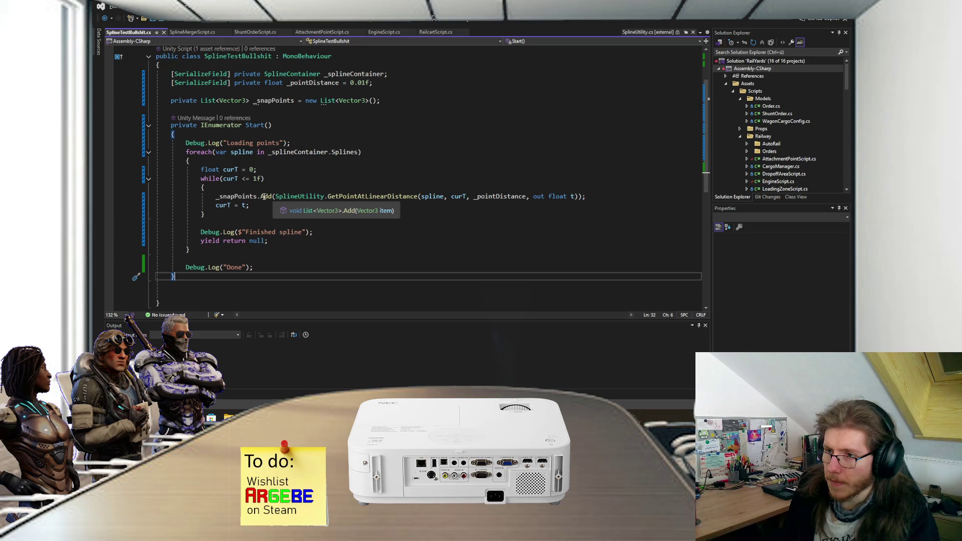
{"action": "left_click", "coordinate": [204, 298]}
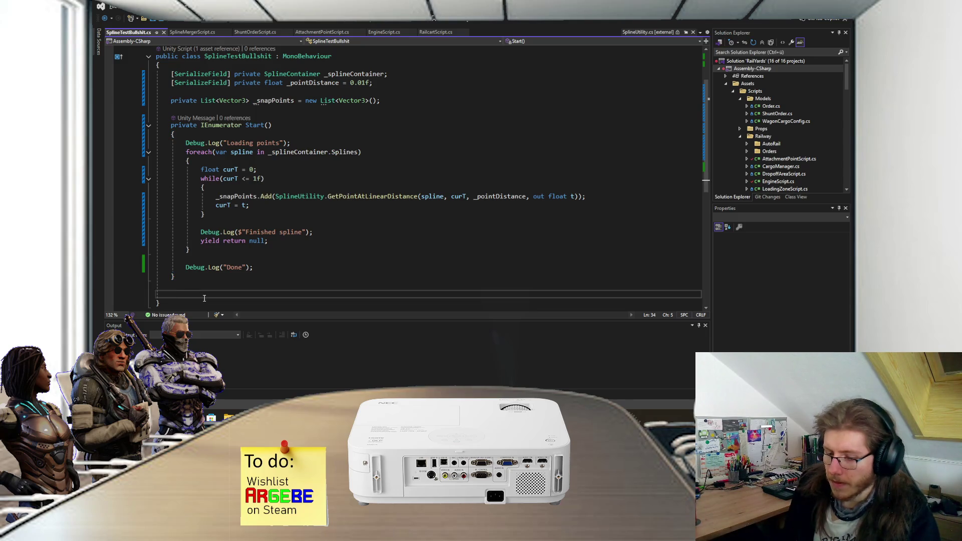
{"action": "type", "text": "ondrawg"}
{"action": "key", "text": "Tab"}
{"action": "type", "text": "("}
{"action": "key", "text": "BackSpace"}
{"action": "key", "text": "ctrl+s"}
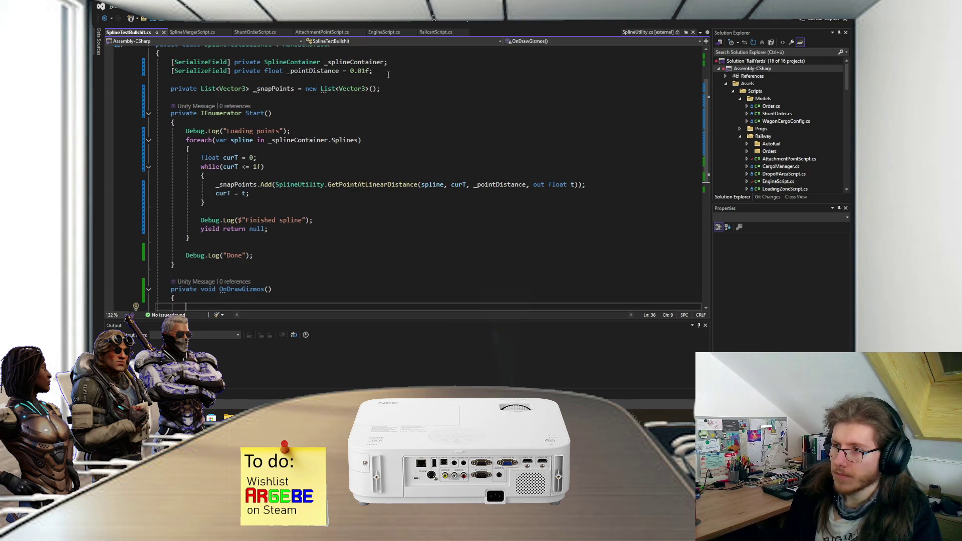
Add a foreach(var point in _snapPoints) loop inside OnDrawGizmos
{"action": "scroll", "coordinate": [396, 119], "scroll_direction": "down", "scroll_amount": 2}
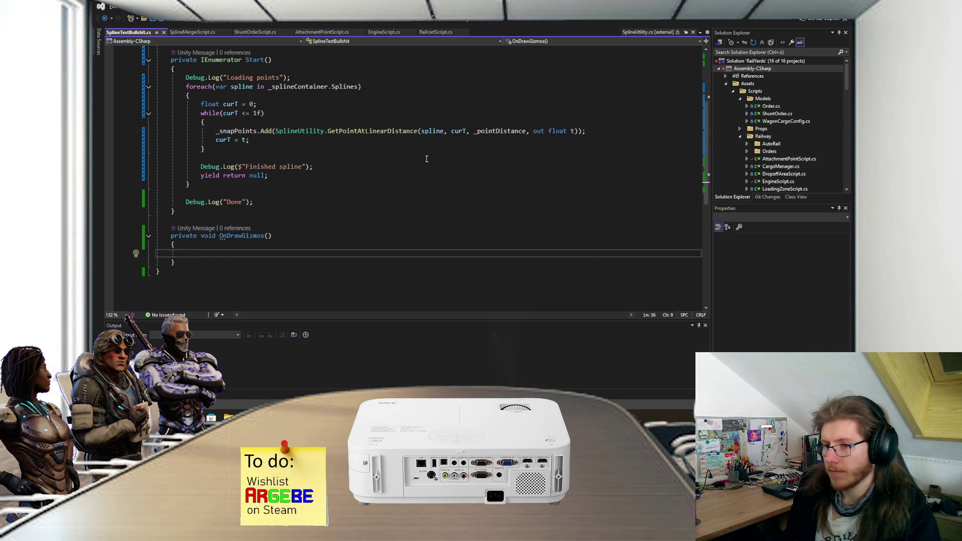
{"action": "type", "text": "foreach(var "}
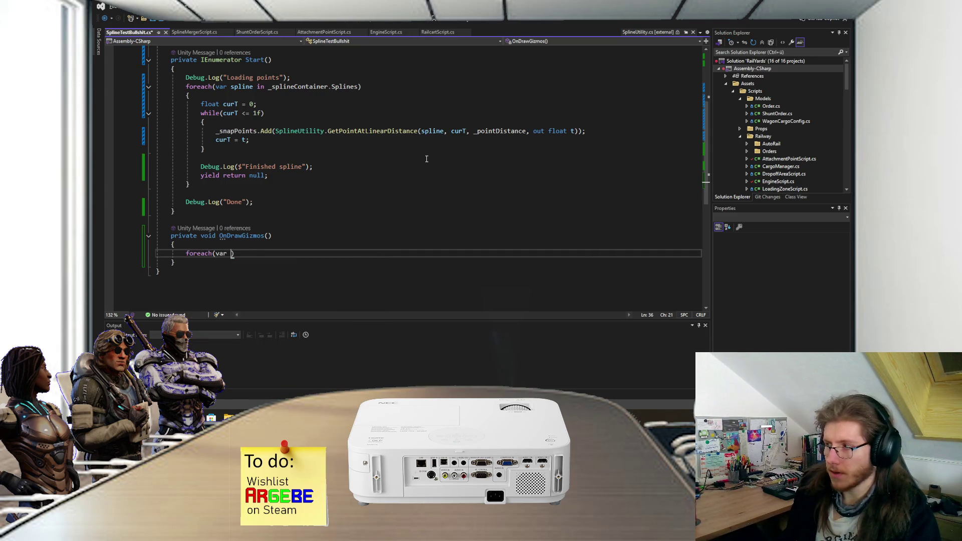
{"action": "type", "text": "point in _snapPoints)"}
{"action": "key", "text": "Return"}
{"action": "type", "text": "{"}
{"action": "key", "text": "Return"}
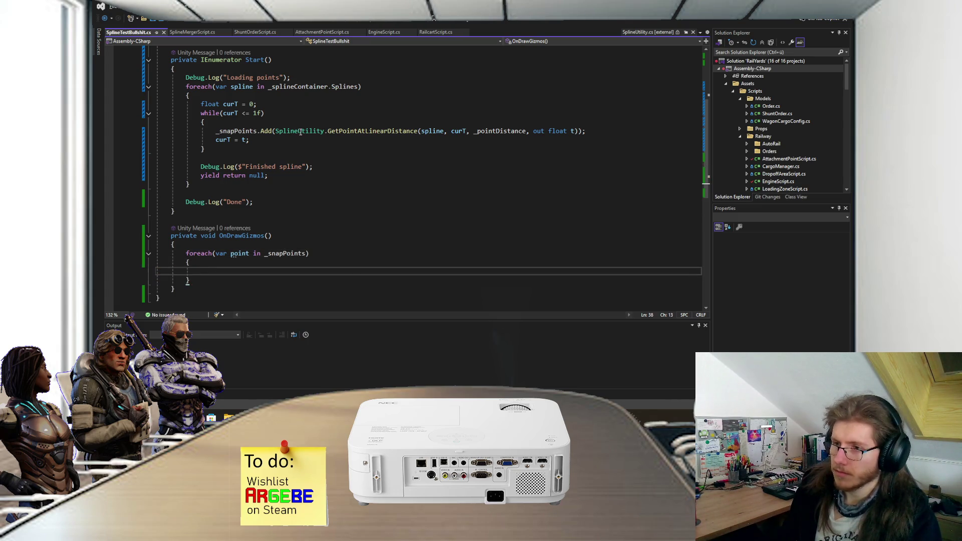
{"action": "scroll", "coordinate": [301, 132], "scroll_direction": "up", "scroll_amount": 1}
{"action": "scroll", "coordinate": [305, 186], "scroll_direction": "down", "scroll_amount": 3}
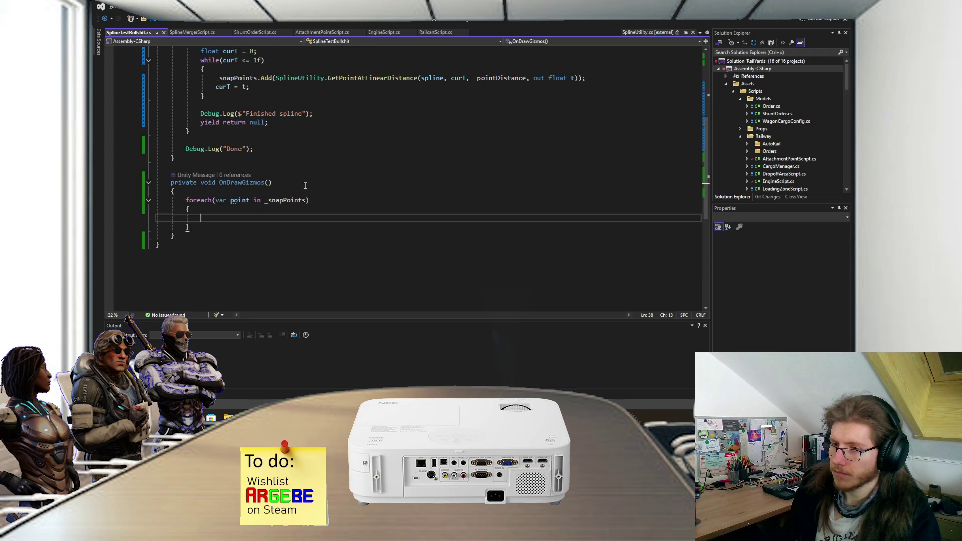
Call Gizmos.DrawSphere(point, _pointDistance) in the loop body and save
{"action": "type", "text": "Gizmos.dr"}
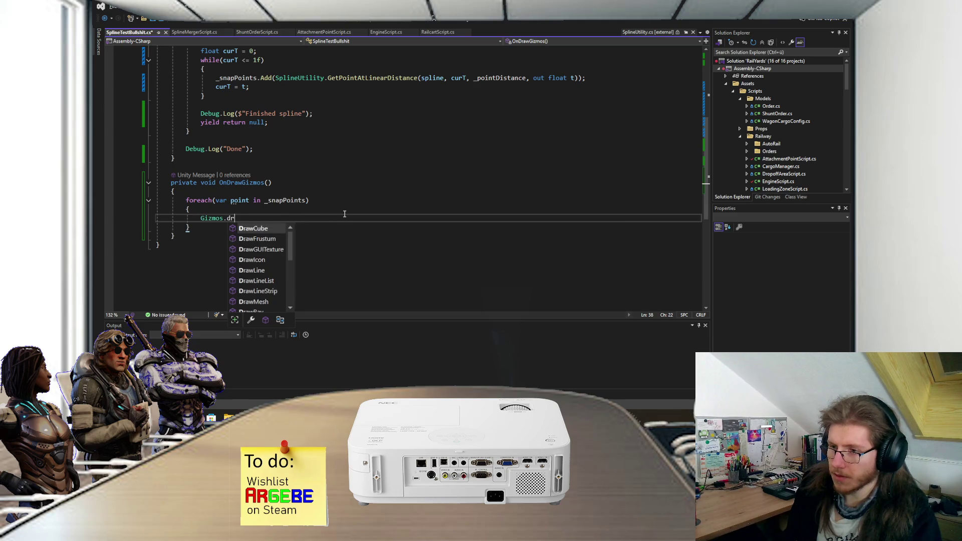
{"action": "type", "text": "sph"}
{"action": "key", "text": "Tab"}
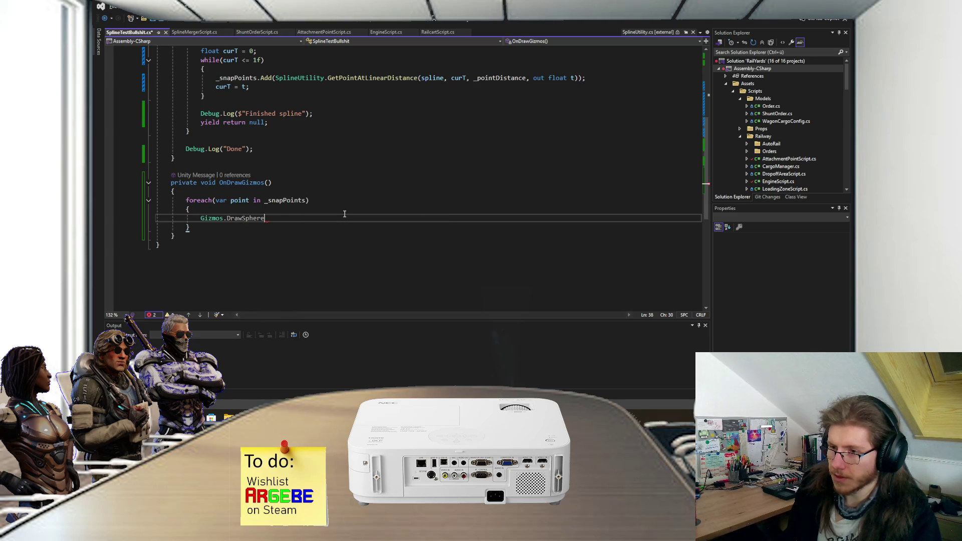
{"action": "type", "text": "("}
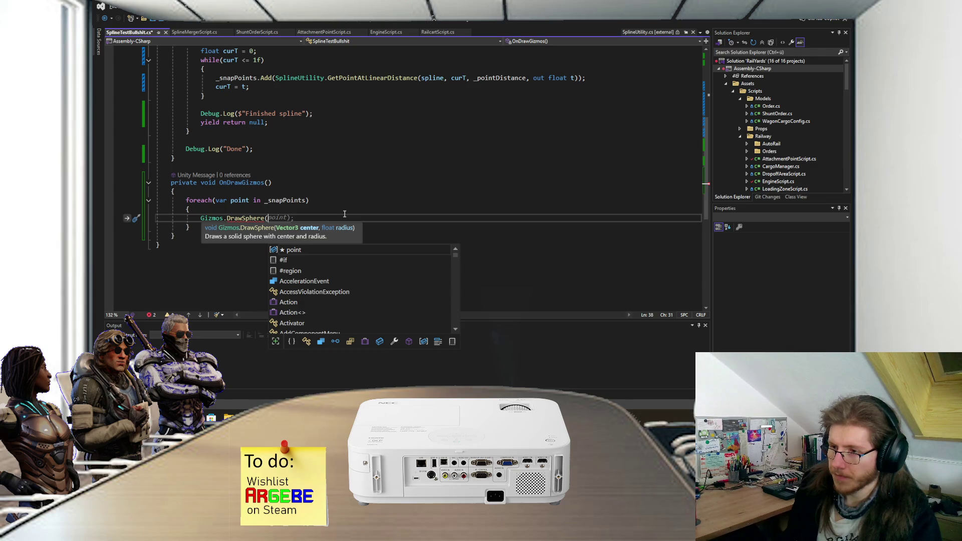
{"action": "type", "text": "point, 0"}
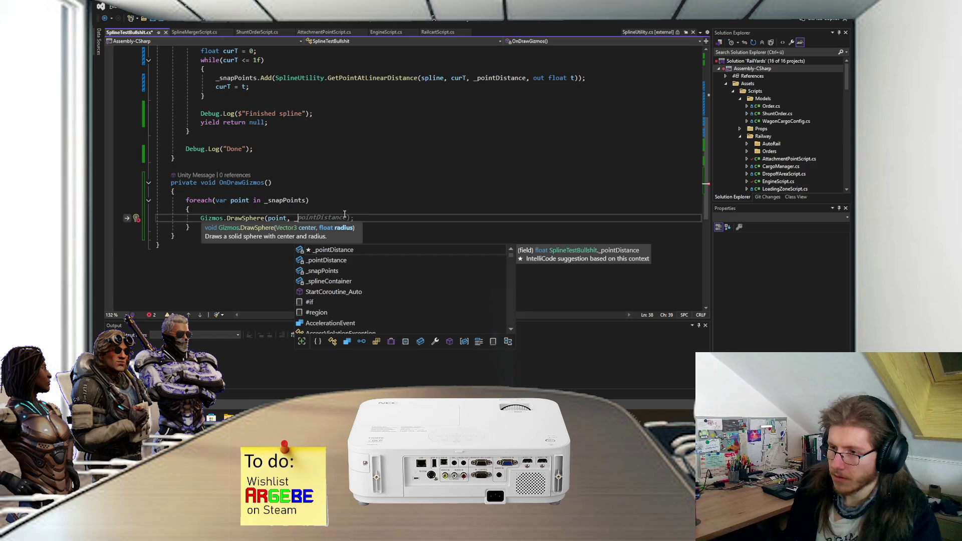
{"action": "key", "text": "Tab"}
{"action": "type", "text": ")"}
{"action": "key", "text": "ctrl+s"}
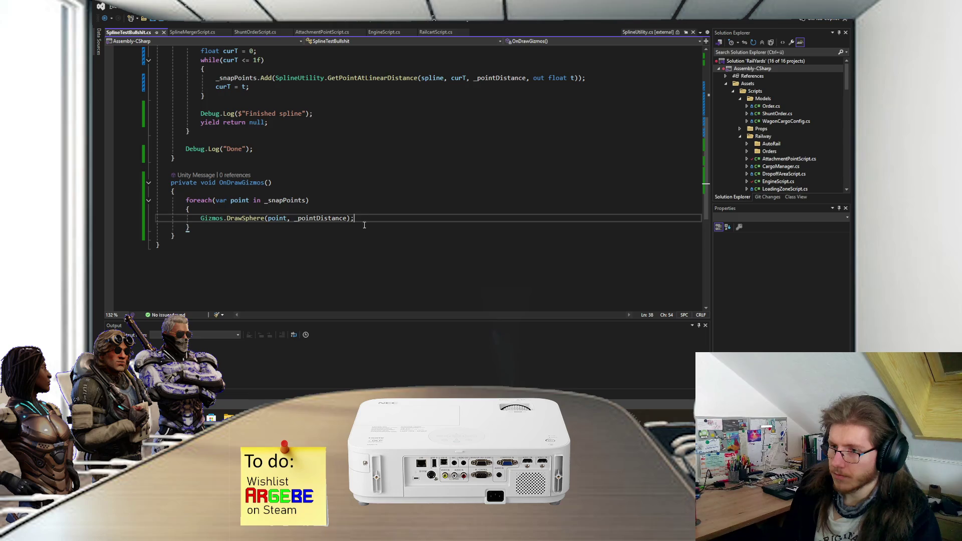
{"action": "left_click", "coordinate": [316, 194]}
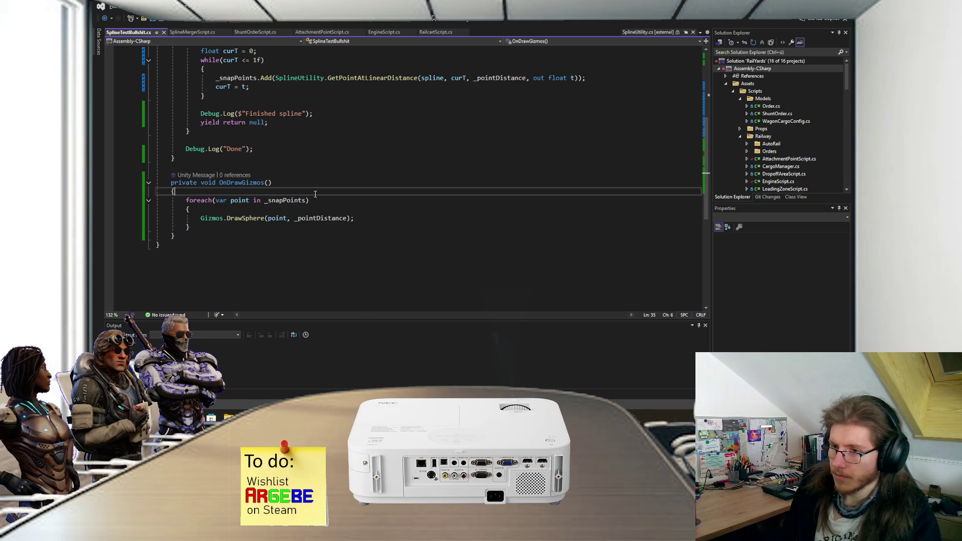
Add an if (!Application.isPlaying) return guard atop OnDrawGizmos, save, and switch to Unity
{"action": "key", "text": "Return"}
{"action": "key", "text": "Return"}
{"action": "key", "text": "Up"}
{"action": "type", "text": "i"}
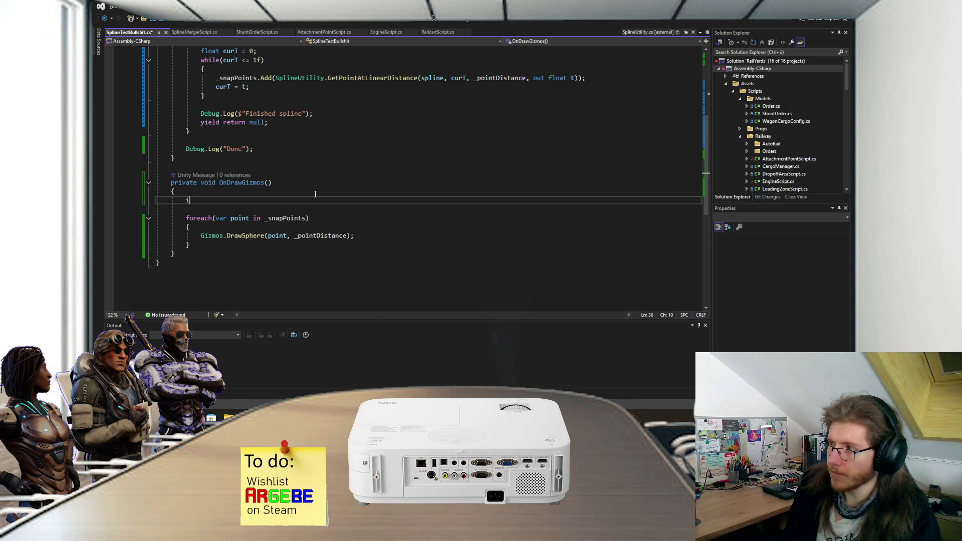
{"action": "type", "text": "f (!Application.Is"}
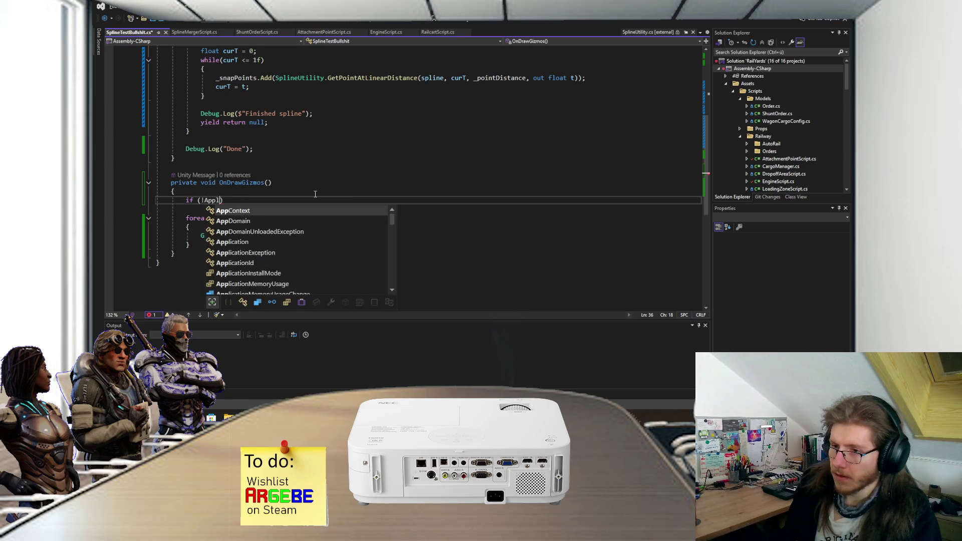
{"action": "key", "text": "BackSpace"}
{"action": "key", "text": "BackSpace"}
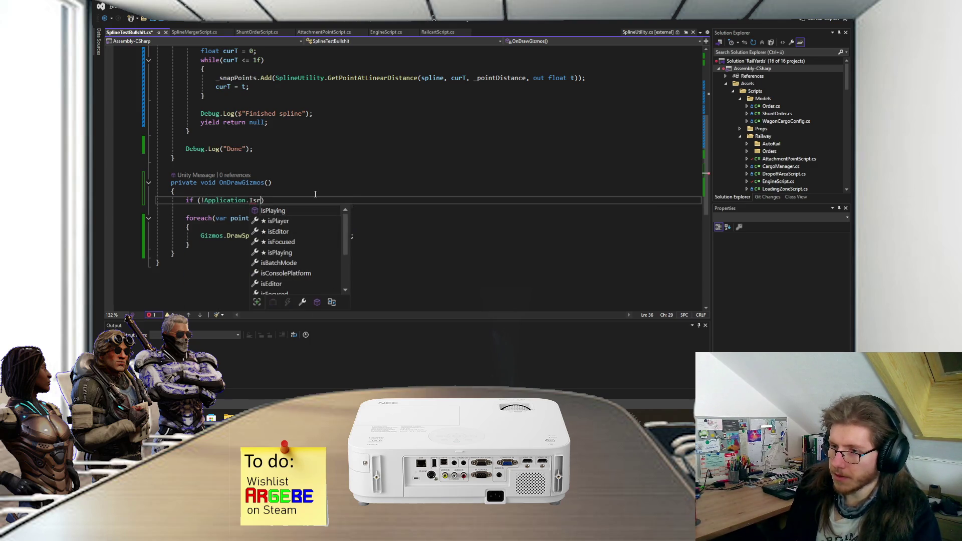
{"action": "type", "text": "i"}
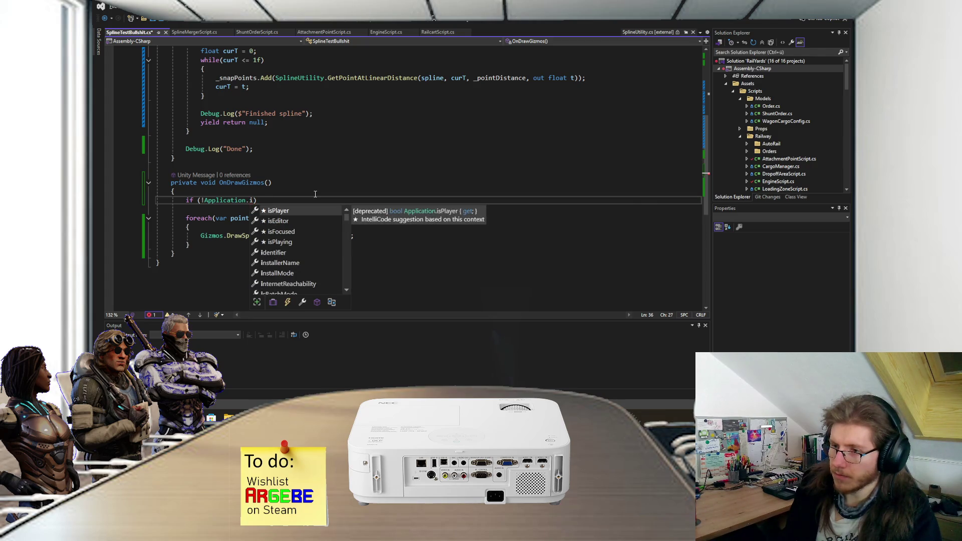
{"action": "type", "text": "sP"}
{"action": "key", "text": "Down"}
{"action": "key", "text": "Tab"}
{"action": "key", "text": "End"}
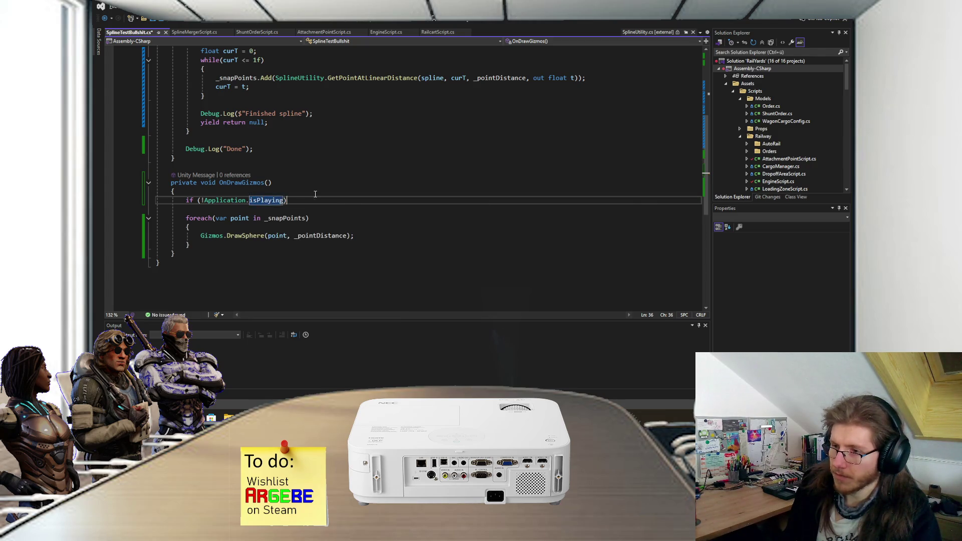
{"action": "key", "text": "Return"}
{"action": "type", "text": "{"}
{"action": "key", "text": "Return"}
{"action": "key", "text": "Tab"}
{"action": "key", "text": "ctrl+s"}
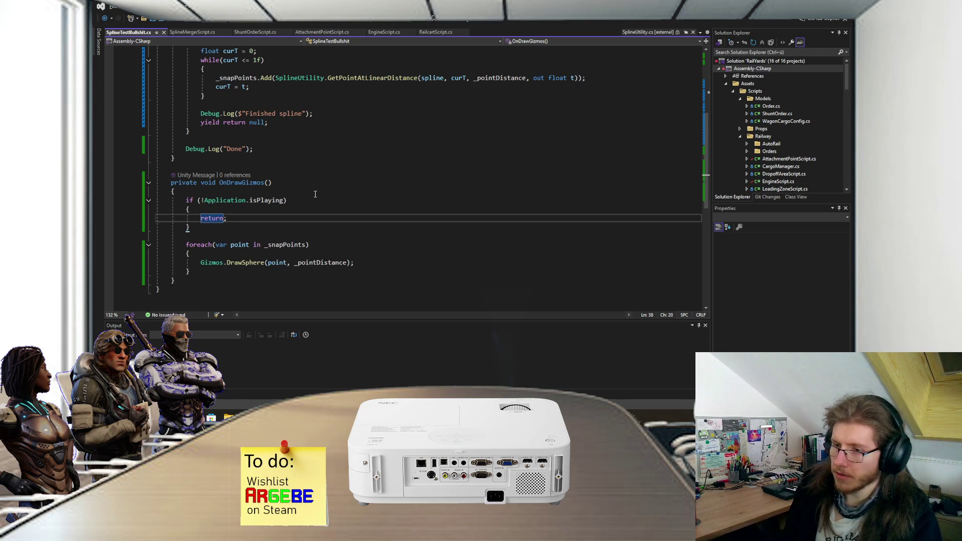
{"action": "key", "text": "alt+Tab"}
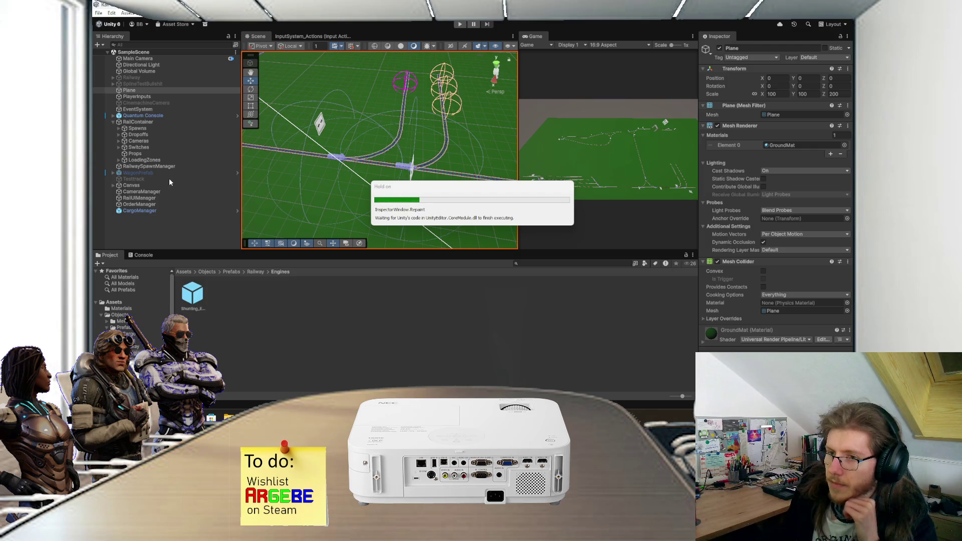
Activate SplineTestBullshit, assign RailContainer as its Spline Container, and enter play mode
{"action": "left_click", "coordinate": [164, 83]}
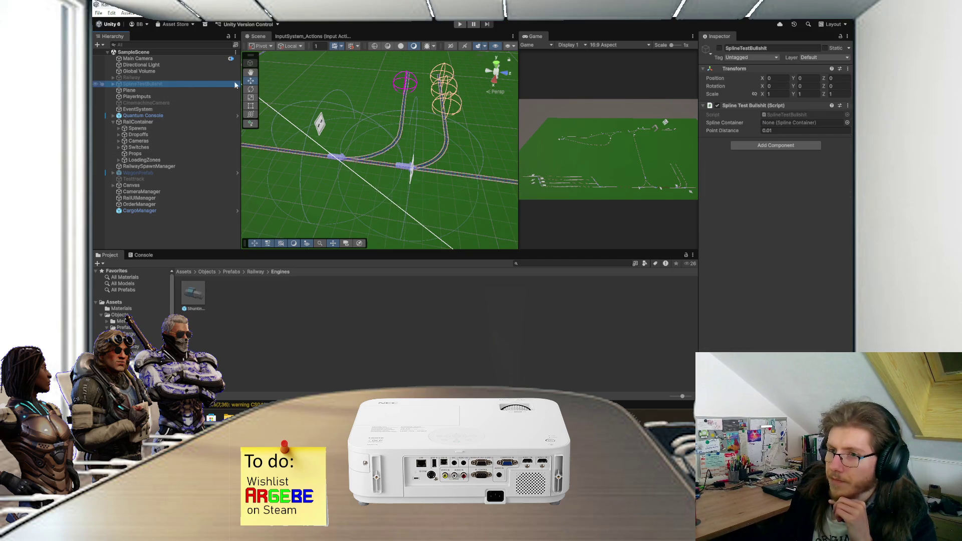
{"action": "left_click", "coordinate": [720, 48]}
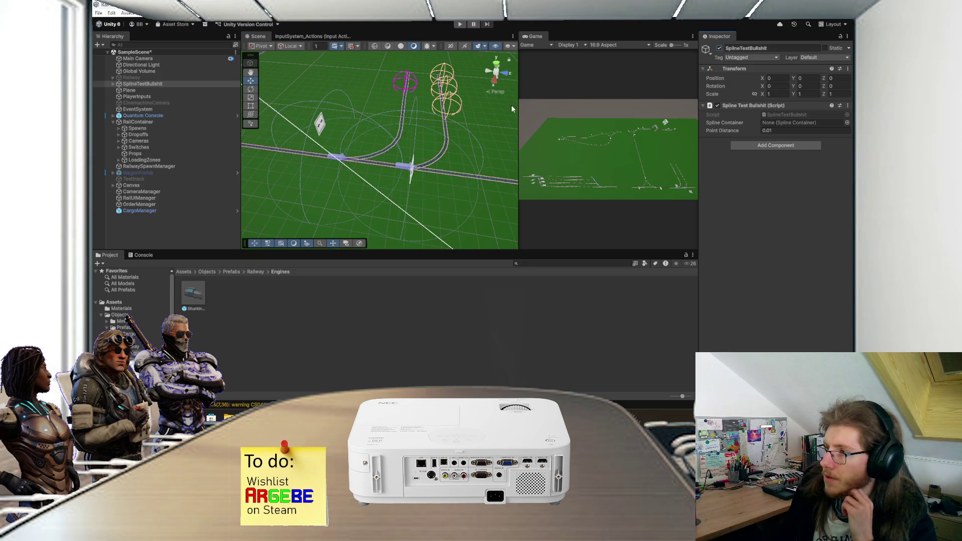
{"action": "left_click_drag", "start_coordinate": [138, 122], "coordinate": [802, 122]}
{"action": "scroll", "coordinate": [447, 159], "scroll_direction": "down", "scroll_amount": 2}
{"action": "scroll", "coordinate": [446, 160], "scroll_direction": "down", "scroll_amount": 1}
{"action": "left_click", "coordinate": [460, 24]}
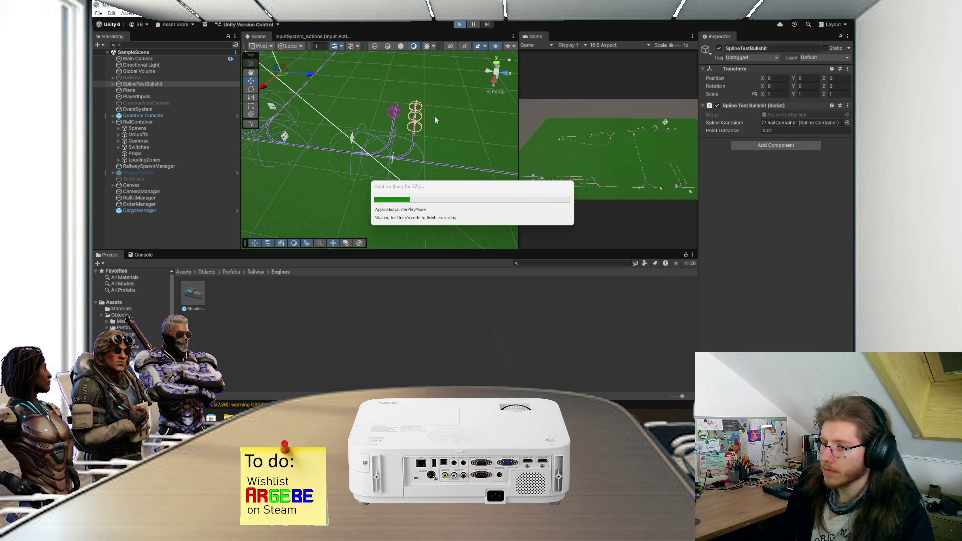
Leave Unity loading play mode and switch to the Steam library window
{"action": "mouse_move", "coordinate": [403, 418]}
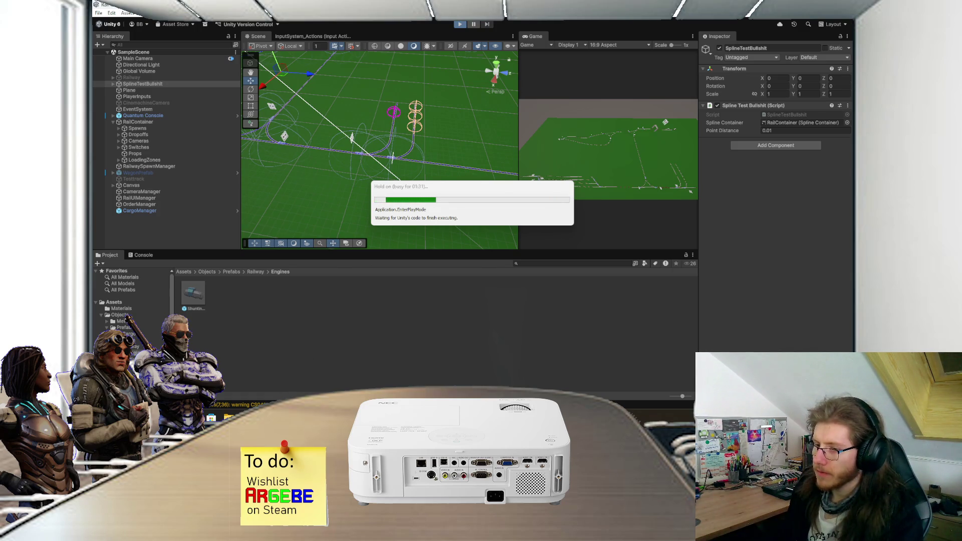
{"action": "key", "text": "alt+Tab"}
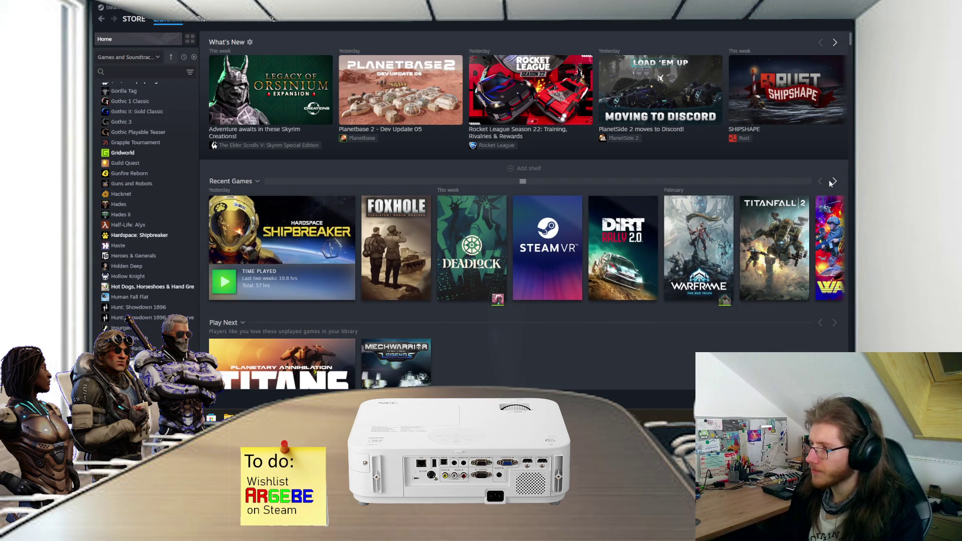
Find Derail Valley among recent games and open its Steam store page
{"action": "left_click", "coordinate": [834, 181]}
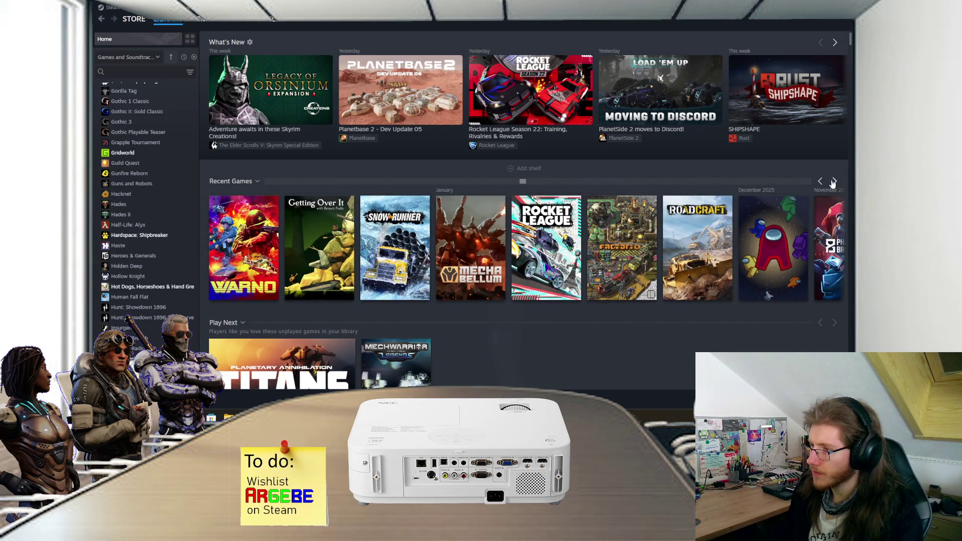
{"action": "left_click", "coordinate": [834, 181]}
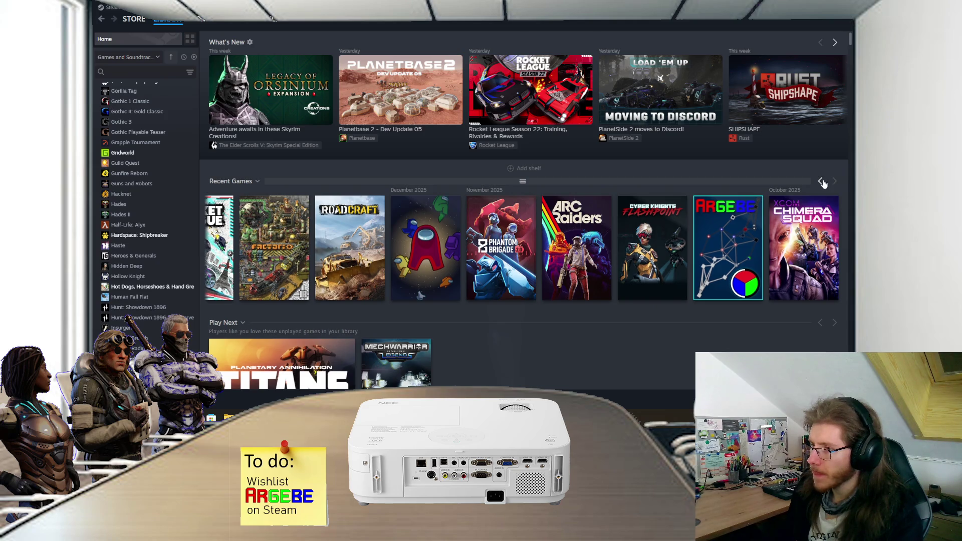
{"action": "scroll", "coordinate": [128, 216], "scroll_direction": "up", "scroll_amount": 3}
{"action": "scroll", "coordinate": [131, 217], "scroll_direction": "up", "scroll_amount": 15}
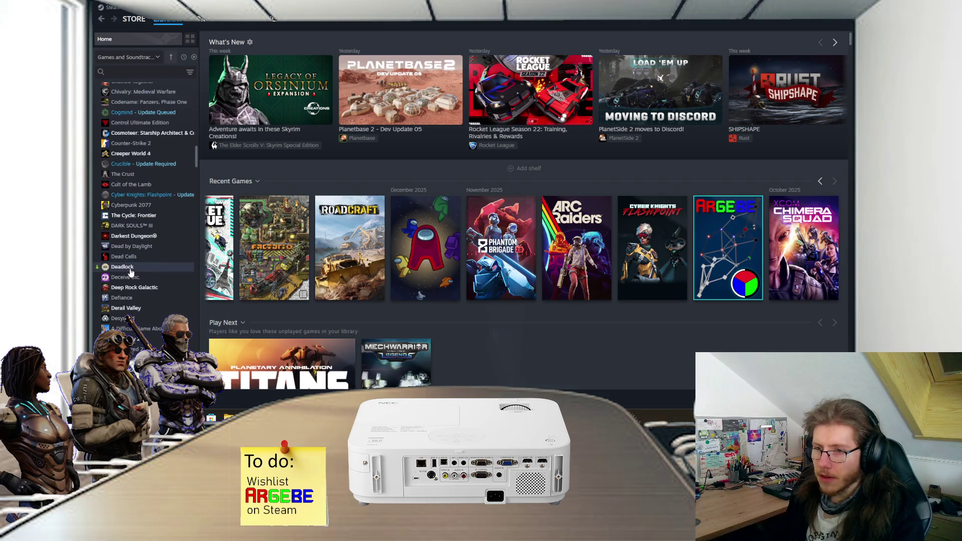
{"action": "left_click", "coordinate": [133, 308]}
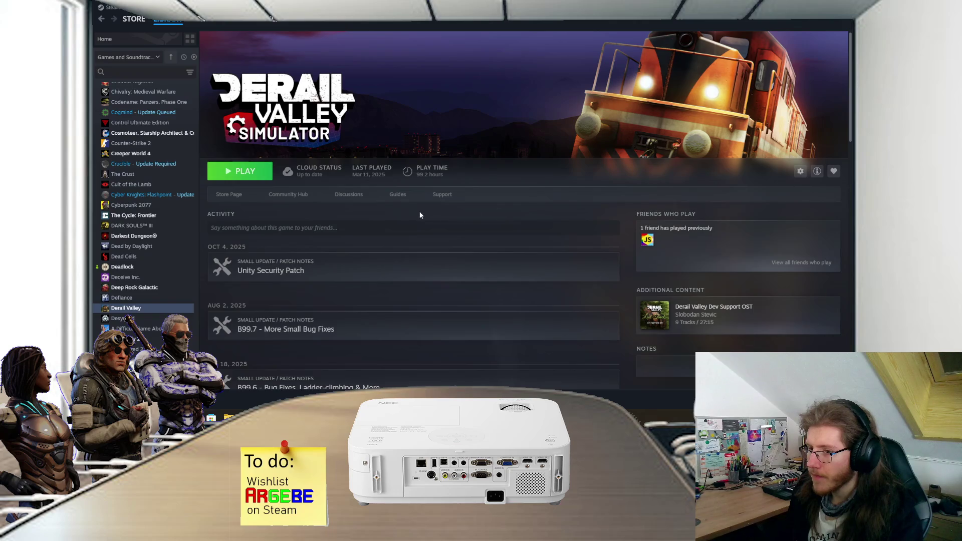
{"action": "left_click", "coordinate": [231, 195]}
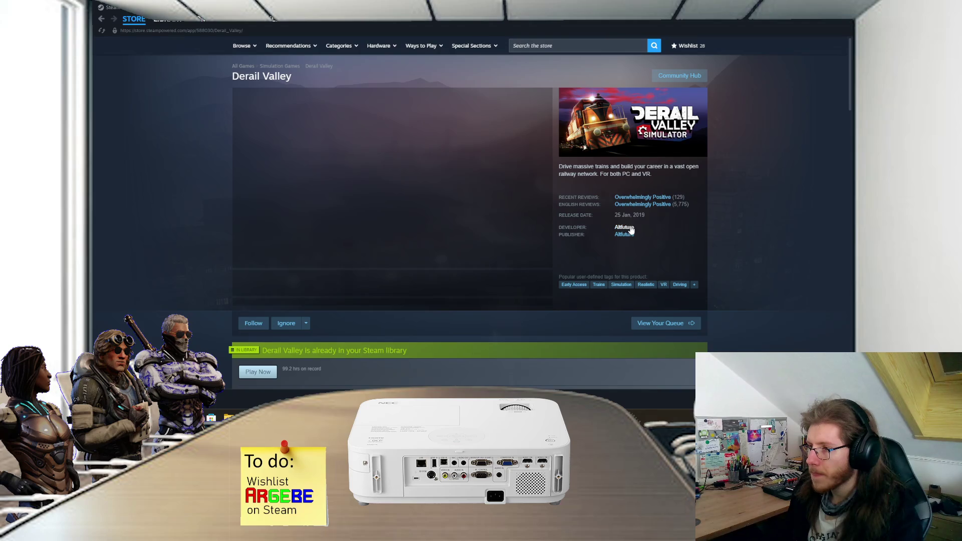
Go to developer Altfuture's page, view its About section, and follow the studio's website link
{"action": "left_click", "coordinate": [631, 229]}
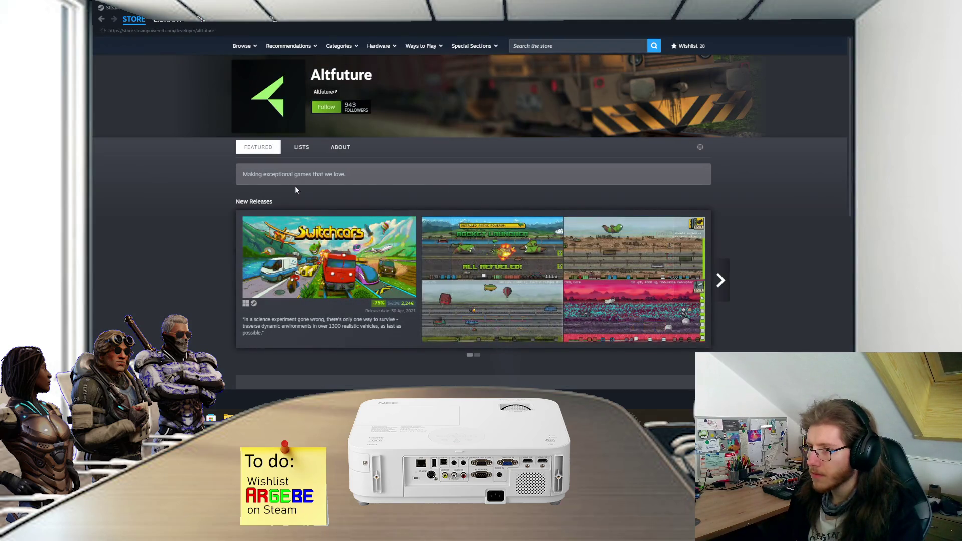
{"action": "scroll", "coordinate": [159, 194], "scroll_direction": "down", "scroll_amount": 5}
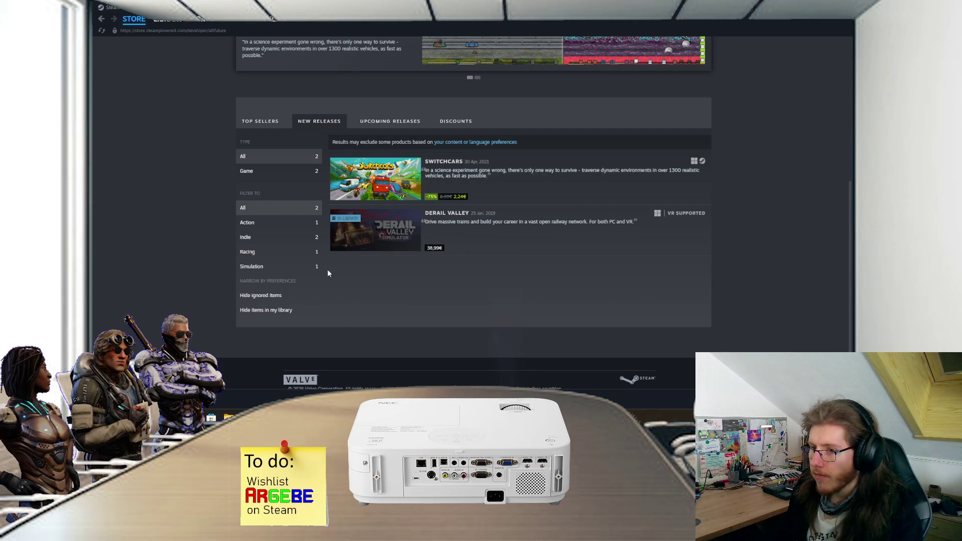
{"action": "scroll", "coordinate": [211, 283], "scroll_direction": "up", "scroll_amount": 1}
{"action": "scroll", "coordinate": [210, 284], "scroll_direction": "up", "scroll_amount": 5}
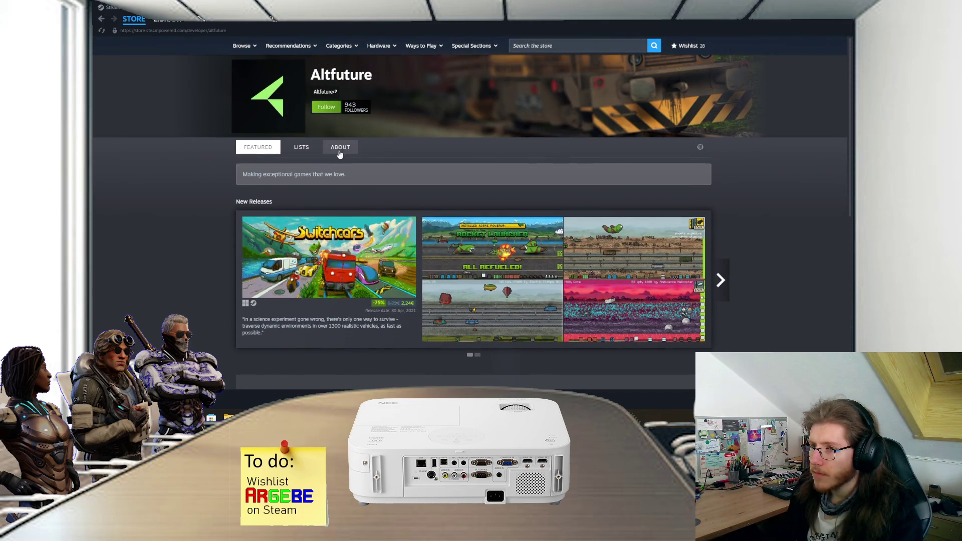
{"action": "left_click", "coordinate": [340, 149]}
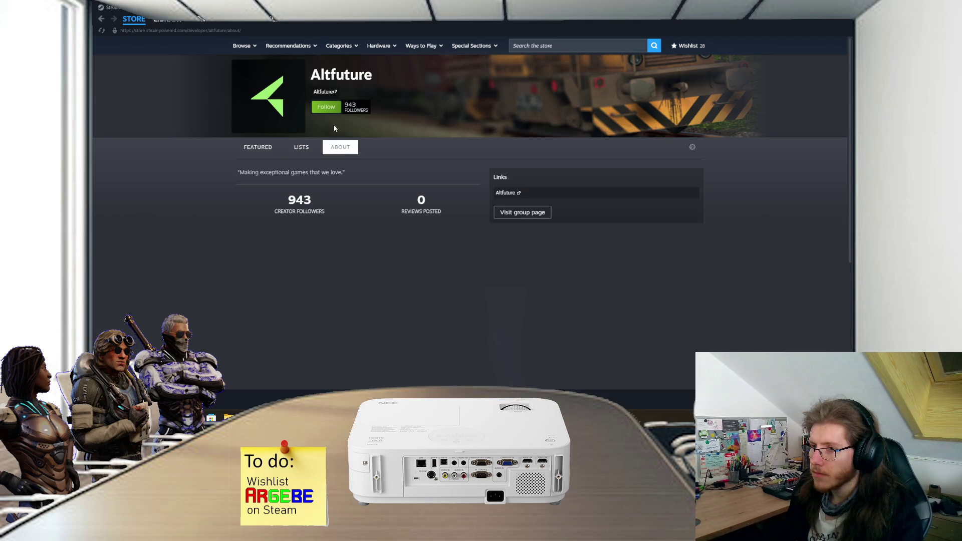
{"action": "left_click", "coordinate": [325, 92]}
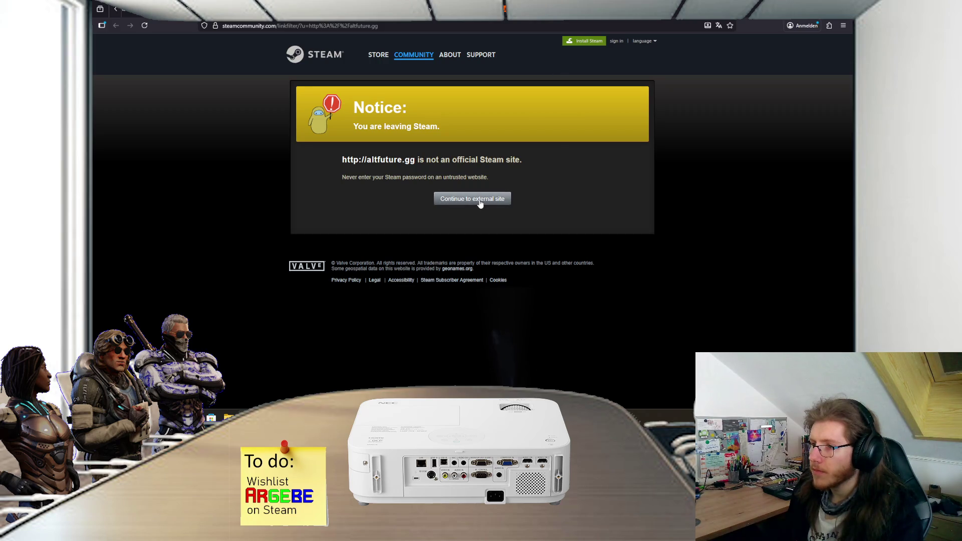
Continue to the external altfuture.gg site and scroll down its homepage
{"action": "left_click", "coordinate": [479, 200]}
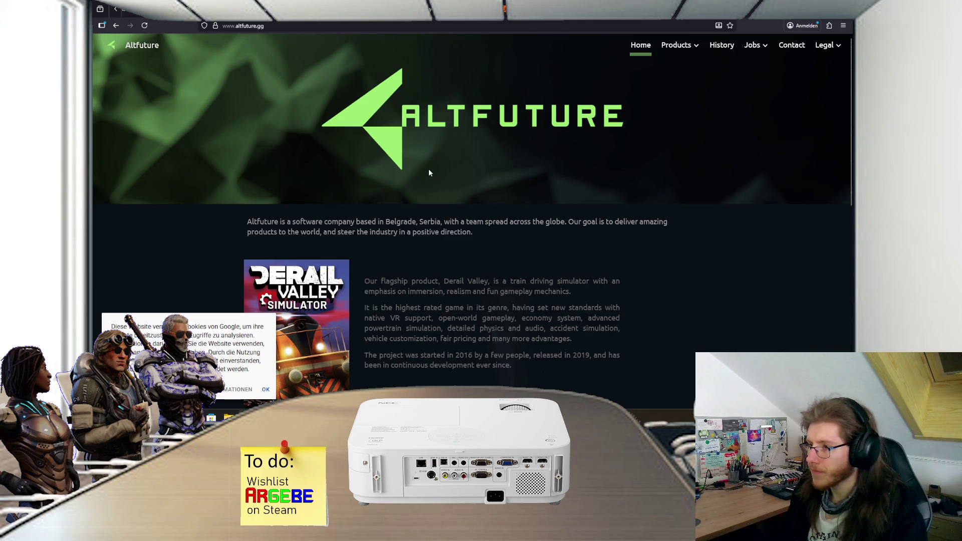
{"action": "scroll", "coordinate": [429, 172], "scroll_direction": "down", "scroll_amount": 2}
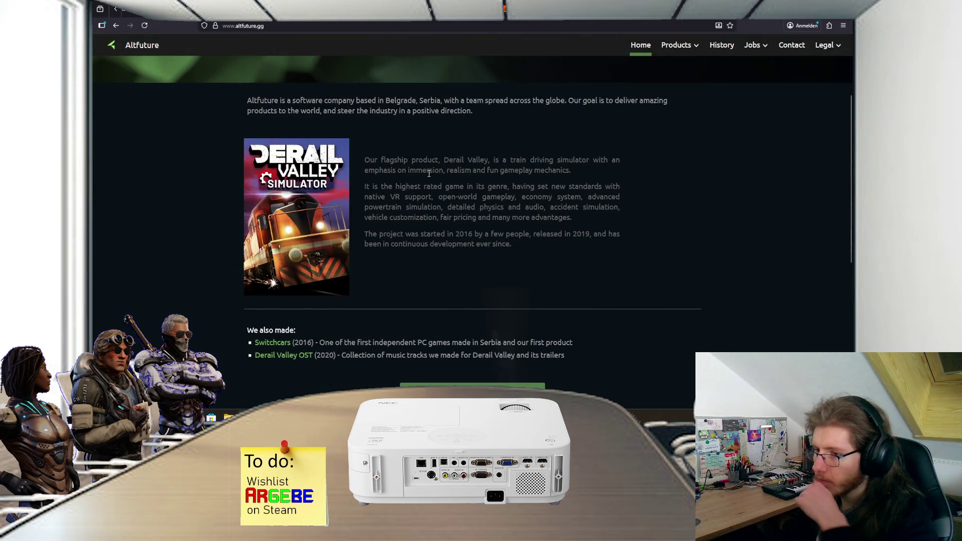
{"action": "scroll", "coordinate": [429, 172], "scroll_direction": "down", "scroll_amount": 1}
{"action": "scroll", "coordinate": [427, 181], "scroll_direction": "down", "scroll_amount": 3}
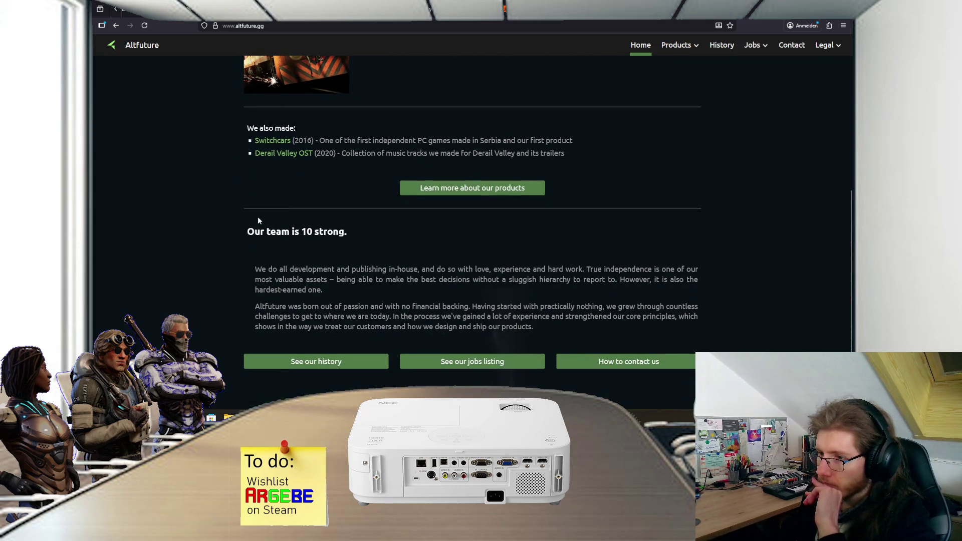
{"action": "scroll", "coordinate": [223, 220], "scroll_direction": "down", "scroll_amount": 2}
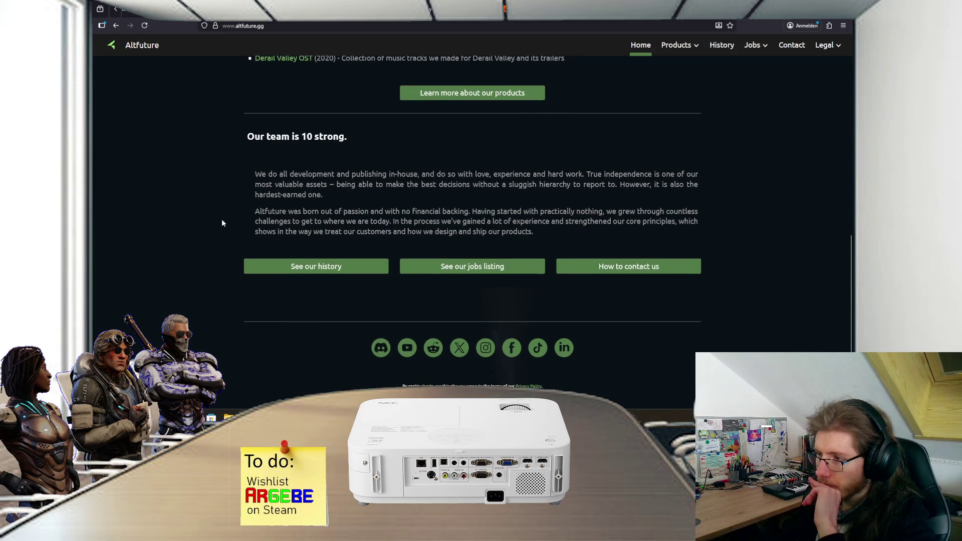
{"action": "scroll", "coordinate": [222, 218], "scroll_direction": "down", "scroll_amount": 1}
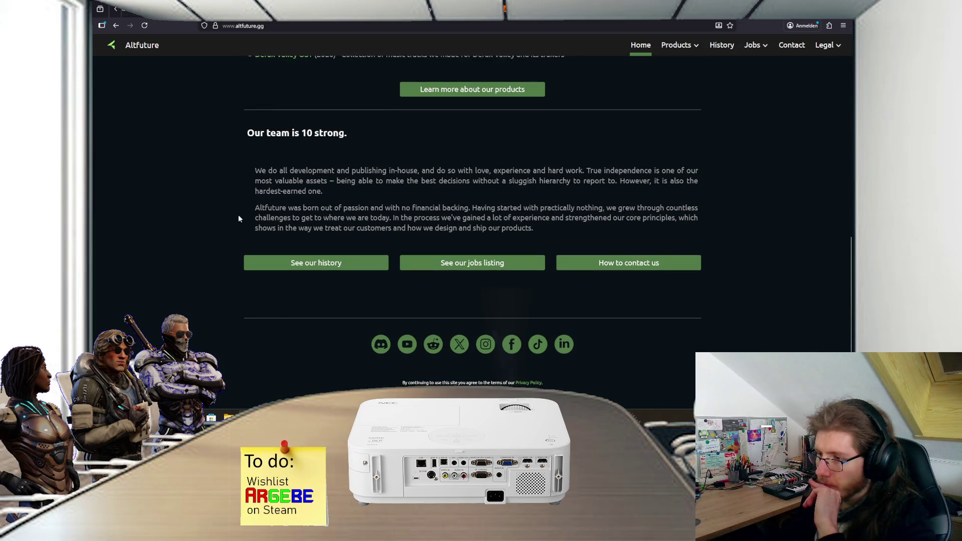
Read Altfuture's How to contact us page after dismissing the cookie notice, then return to Visual Studio
{"action": "left_click", "coordinate": [653, 263]}
{"action": "scroll", "coordinate": [554, 210], "scroll_direction": "down", "scroll_amount": 3}
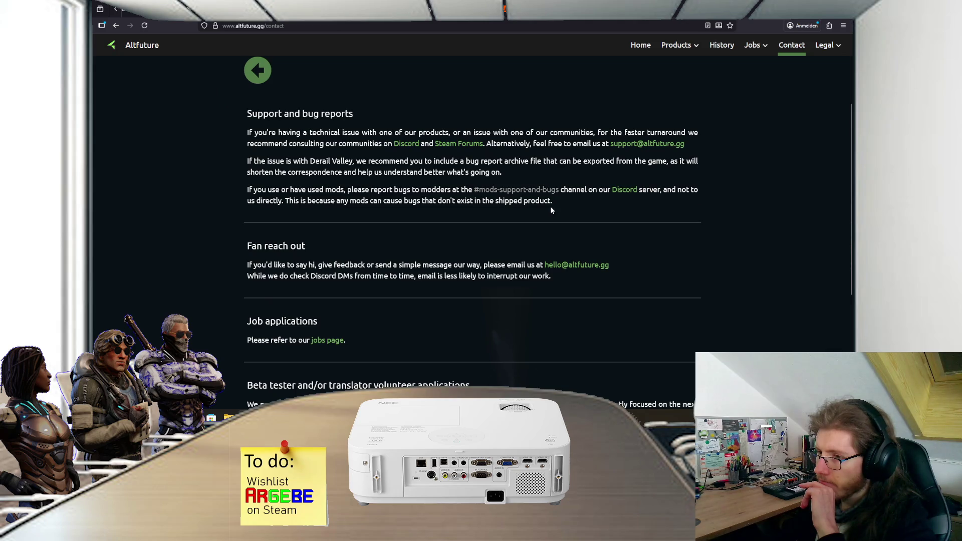
{"action": "scroll", "coordinate": [552, 210], "scroll_direction": "down", "scroll_amount": 3}
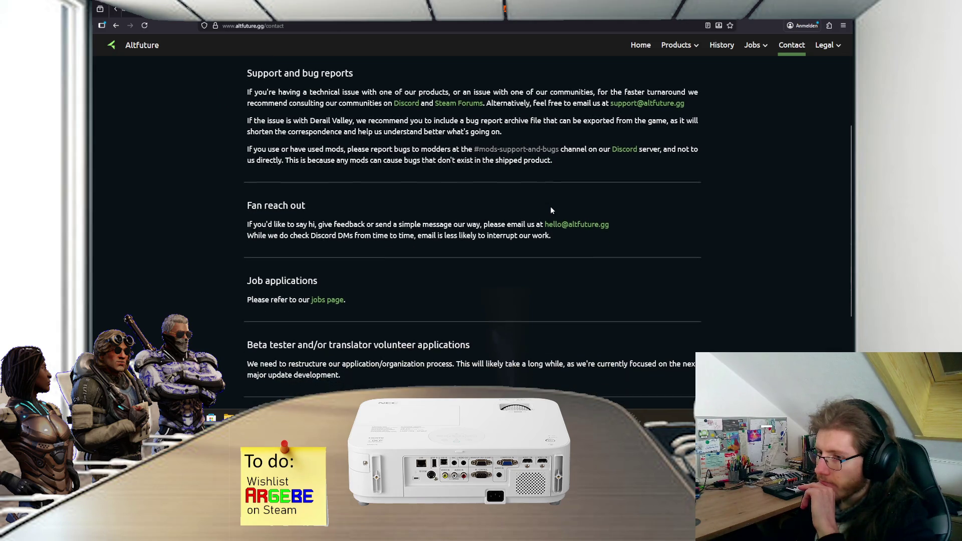
{"action": "scroll", "coordinate": [552, 211], "scroll_direction": "down", "scroll_amount": 2}
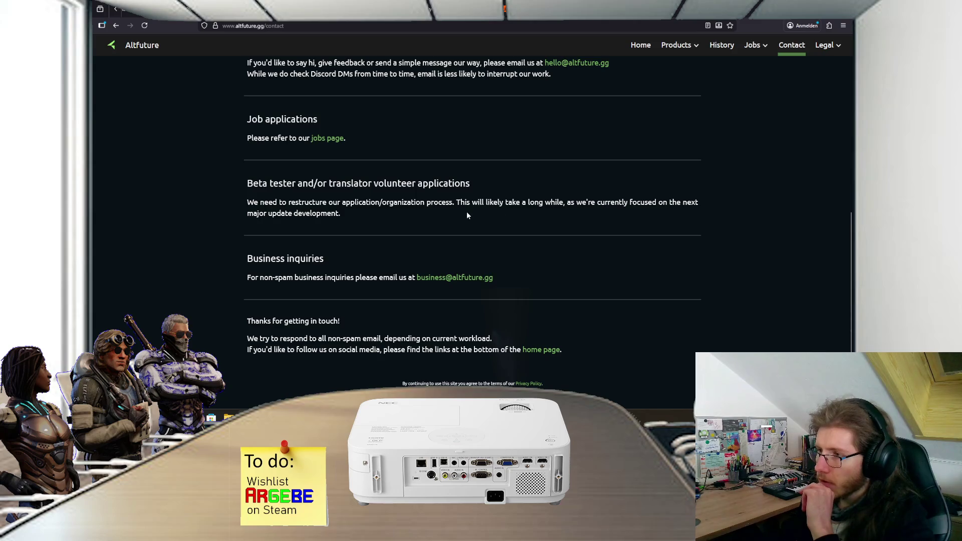
{"action": "scroll", "coordinate": [468, 215], "scroll_direction": "up", "scroll_amount": 1}
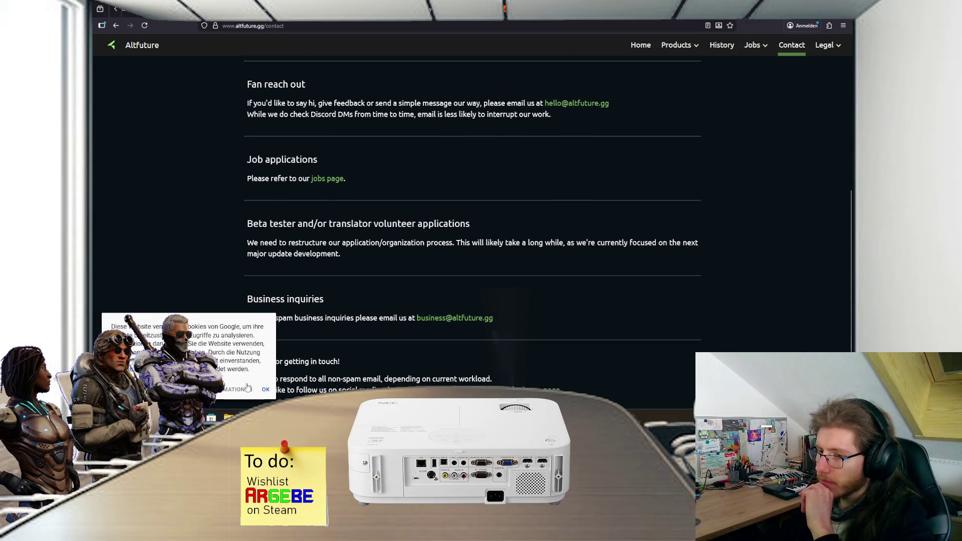
{"action": "left_click", "coordinate": [265, 389]}
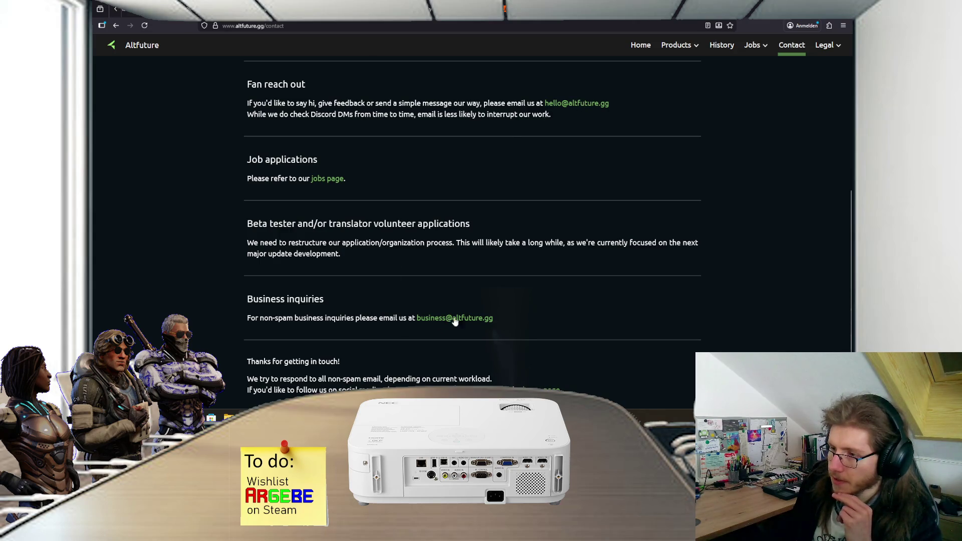
{"action": "scroll", "coordinate": [527, 301], "scroll_direction": "down", "scroll_amount": 1}
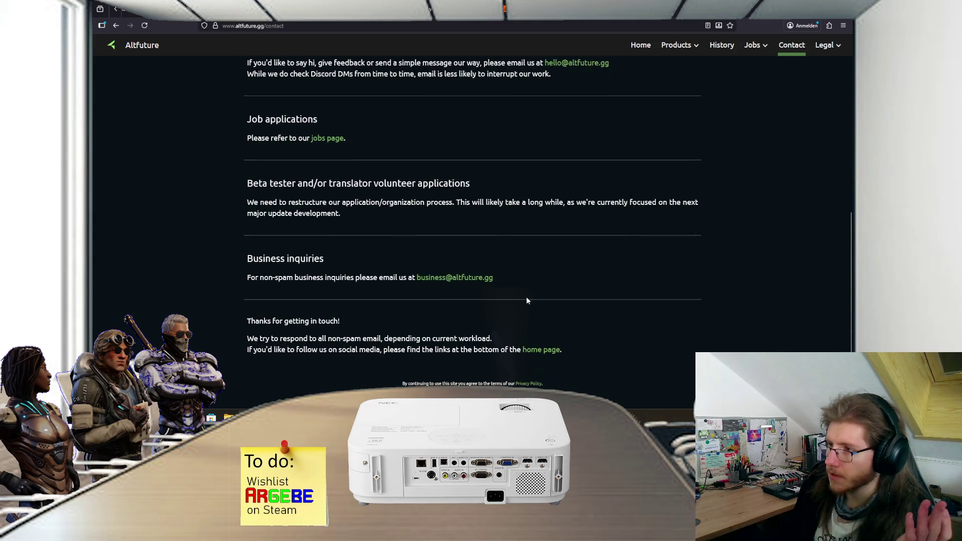
{"action": "scroll", "coordinate": [527, 301], "scroll_direction": "up", "scroll_amount": 2}
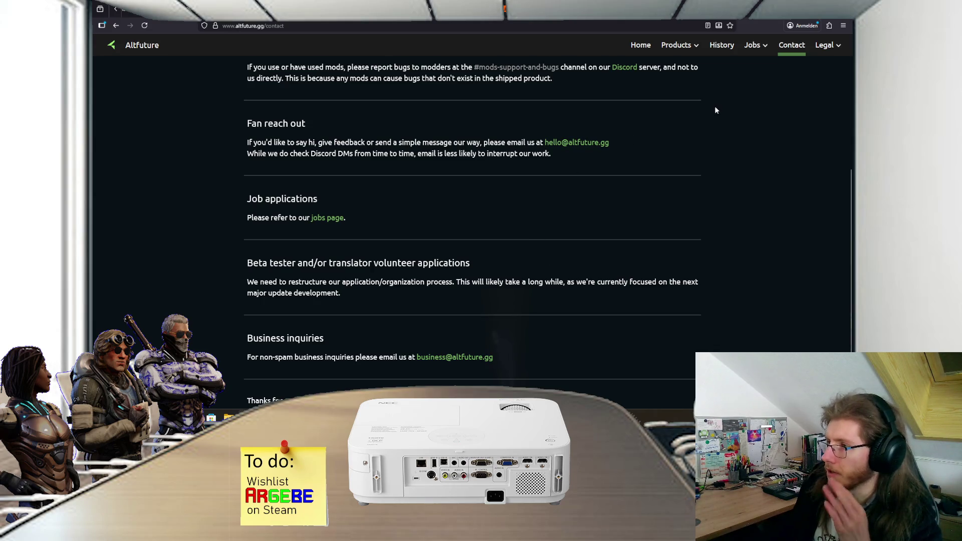
{"action": "key", "text": "alt+Tab"}
{"action": "scroll", "coordinate": [337, 238], "scroll_direction": "up", "scroll_amount": 5}
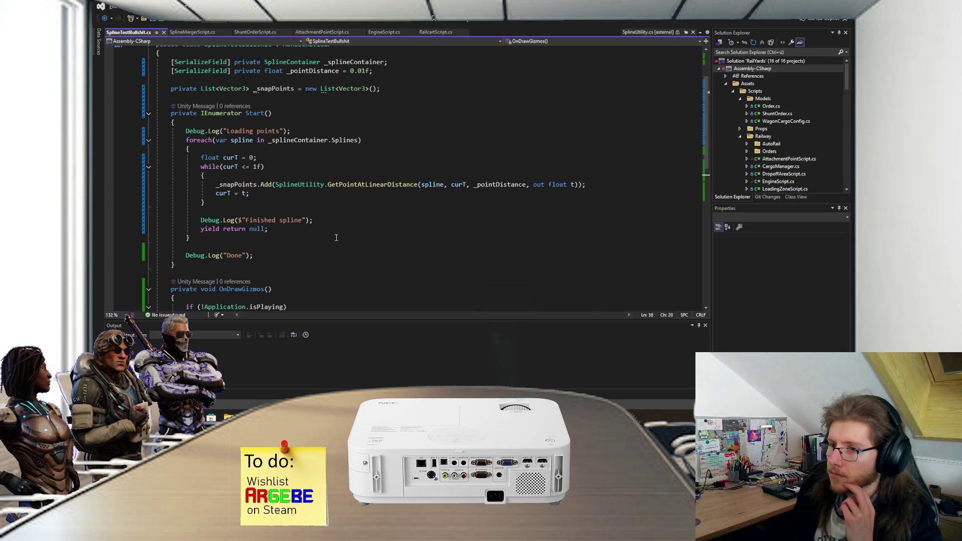
Put the cursor on the yield return null line, check Unity, then bring back Altfuture's contact page
{"action": "left_click", "coordinate": [280, 230]}
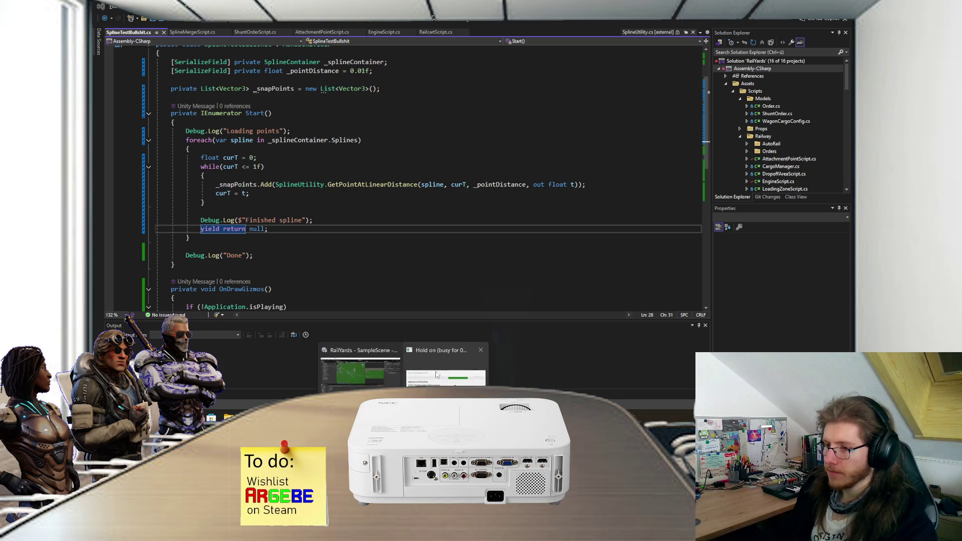
{"action": "left_click", "coordinate": [439, 370]}
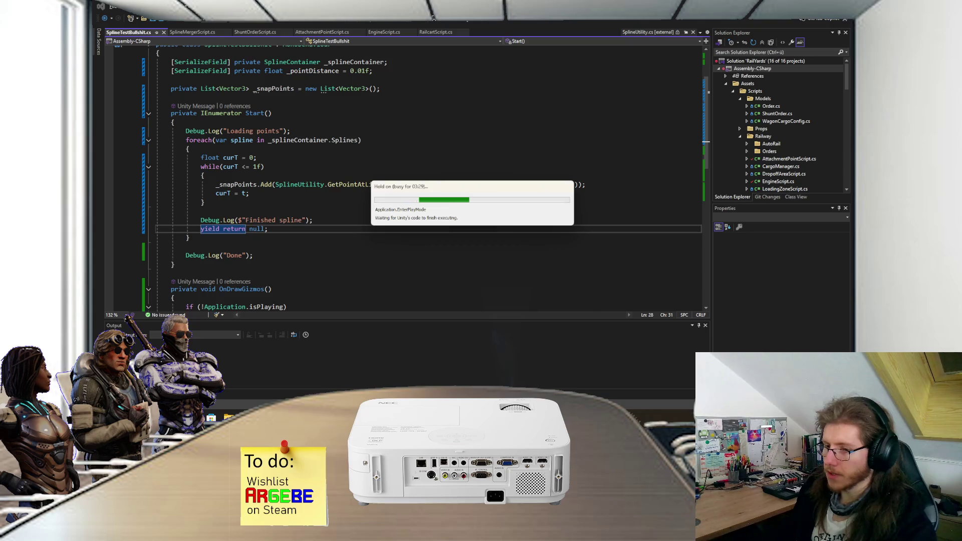
{"action": "left_click", "coordinate": [370, 364]}
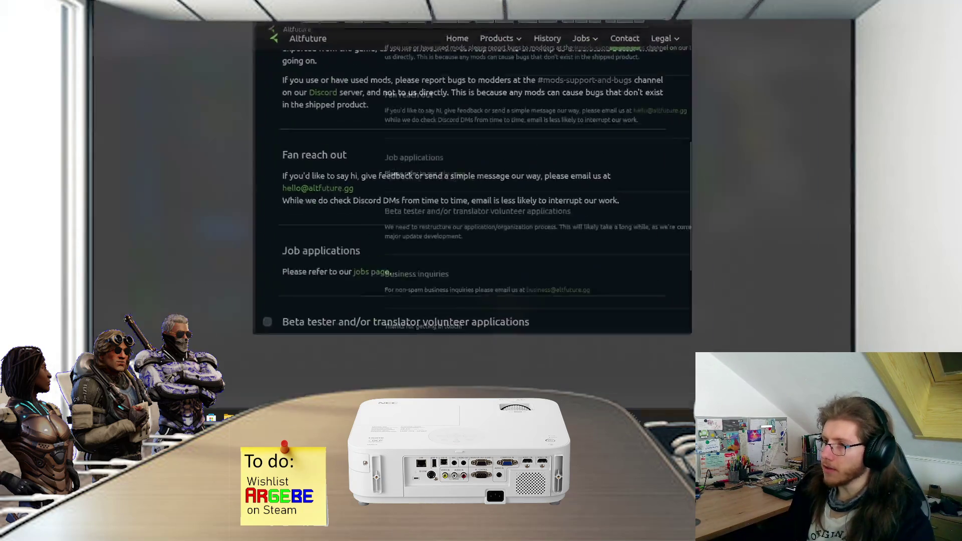
Launch Notepad, move its window up-left, and focus the empty Untitled document
{"action": "key", "text": "alt+Tab"}
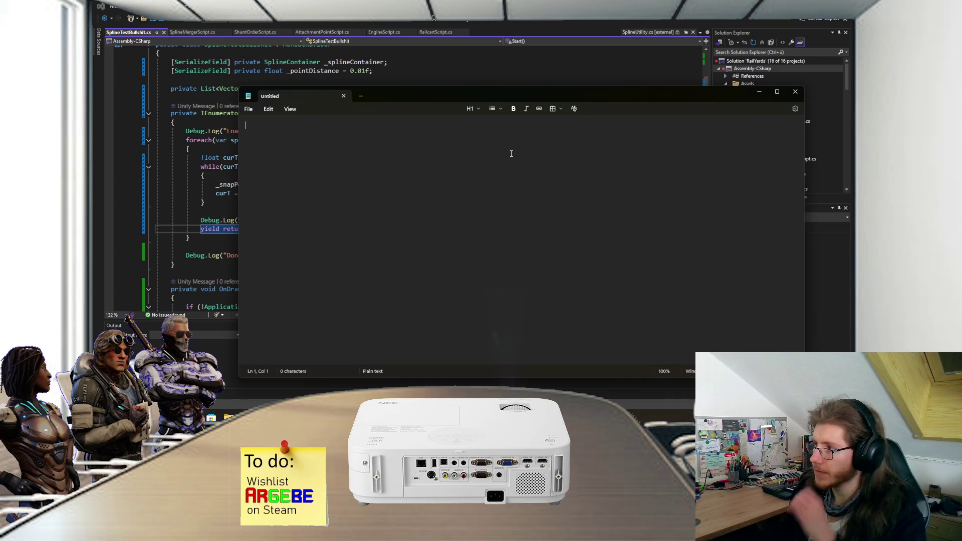
{"action": "mouse_move", "coordinate": [443, 99]}
{"action": "left_mouse_down"}
{"action": "mouse_move", "coordinate": [401, 85]}
{"action": "mouse_move", "coordinate": [412, 82]}
{"action": "mouse_move", "coordinate": [389, 88]}
{"action": "left_mouse_up"}
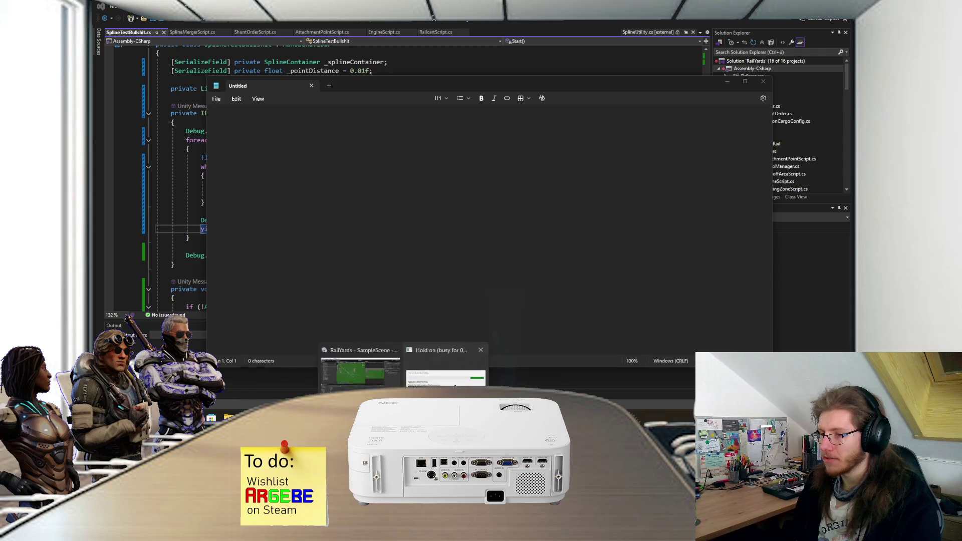
{"action": "left_click", "coordinate": [441, 374]}
{"action": "left_click", "coordinate": [578, 159]}
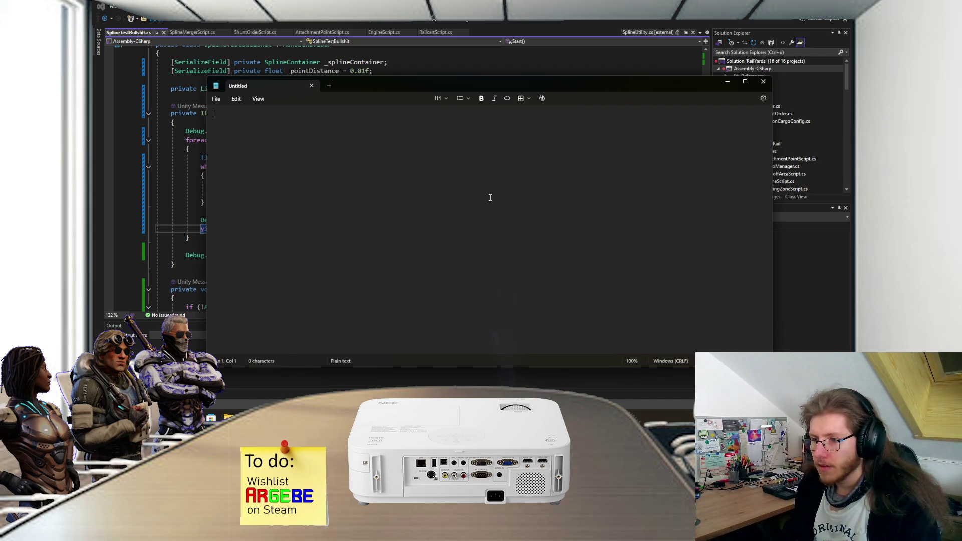
Type the greeting 'Dear Altfuture team,' after glancing at the browser windows
{"action": "type", "text": "Dear"}
{"action": "type", "text": "Altfuture "}
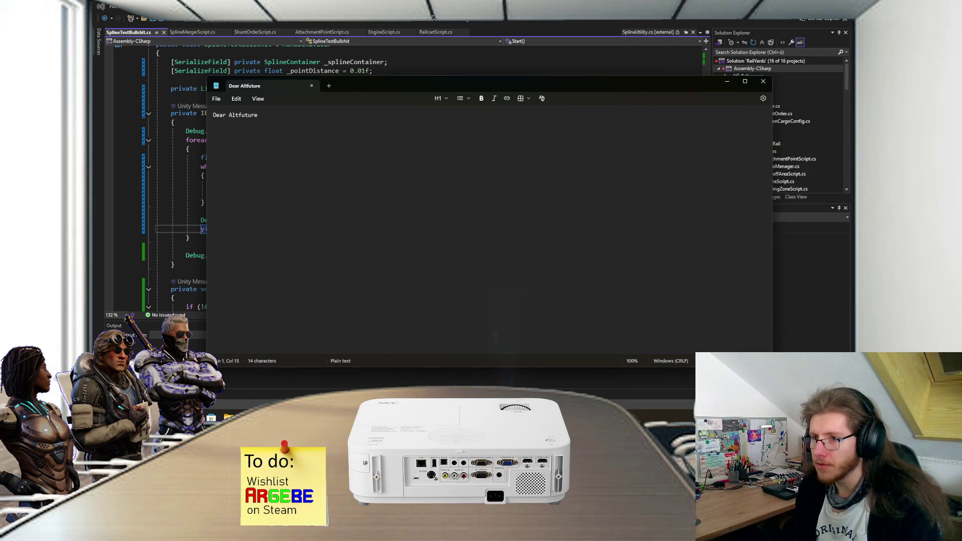
{"action": "type", "text": "team,"}
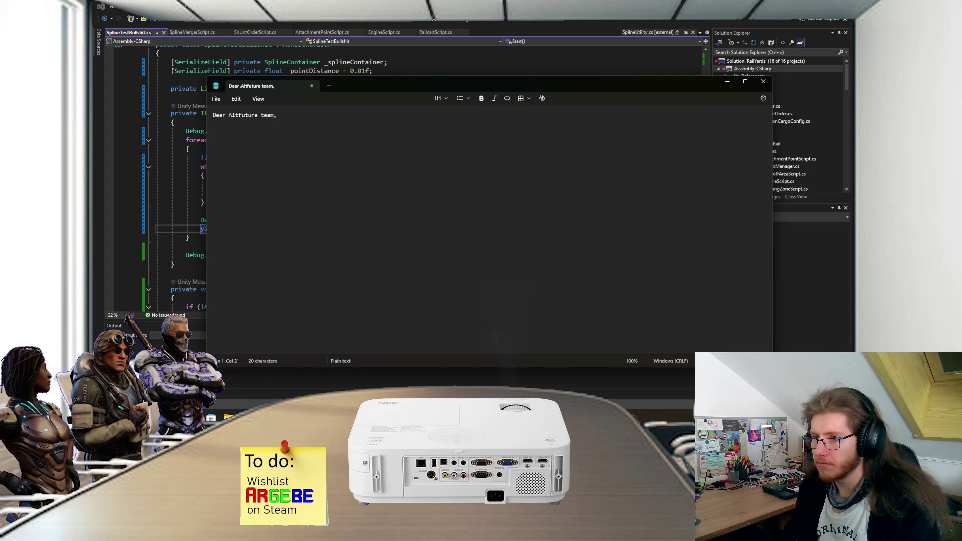
{"action": "left_click", "coordinate": [307, 417]}
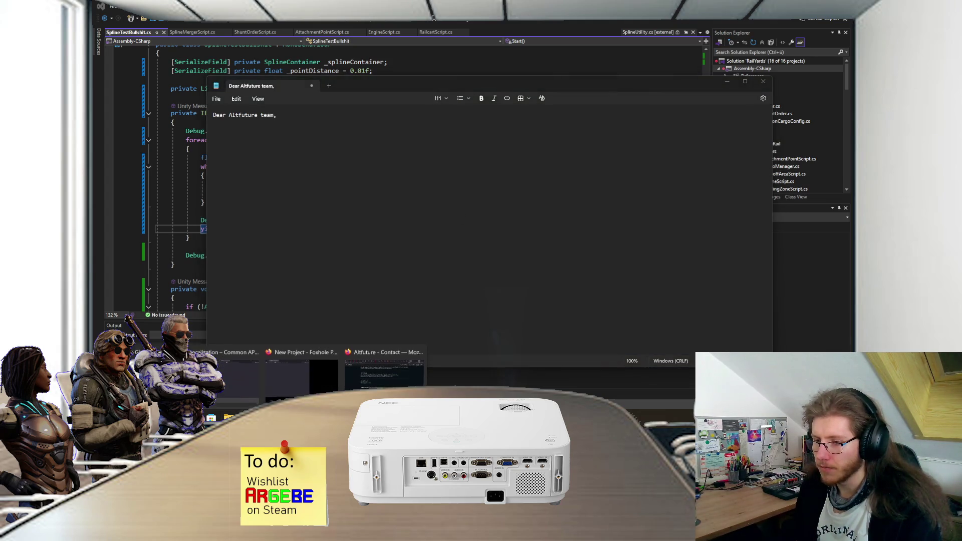
{"action": "mouse_move", "coordinate": [349, 376]}
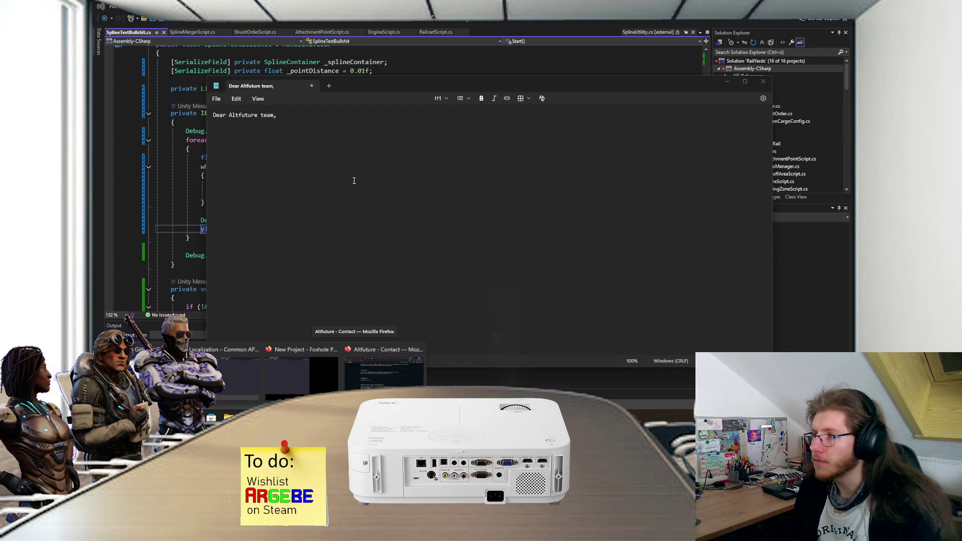
{"action": "left_click", "coordinate": [324, 181]}
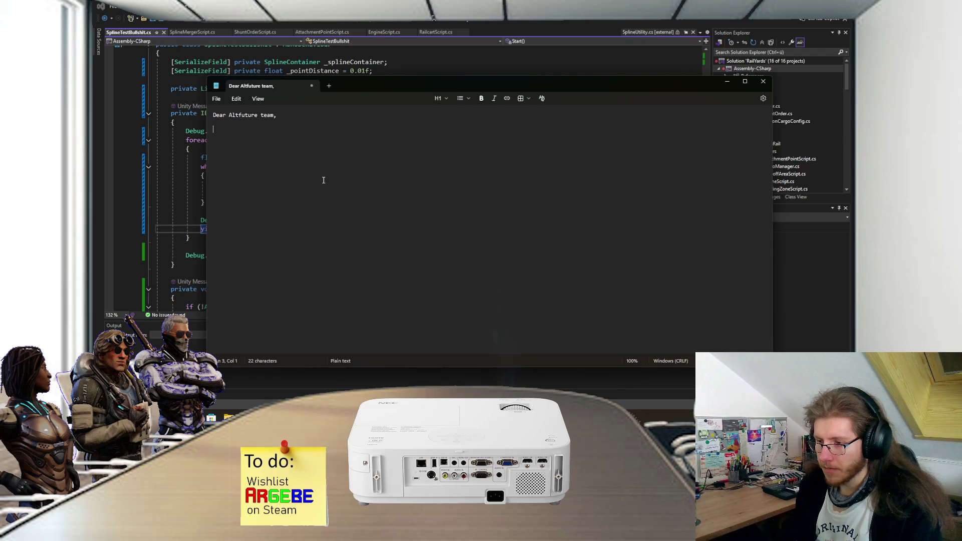
{"action": "mouse_move", "coordinate": [403, 419]}
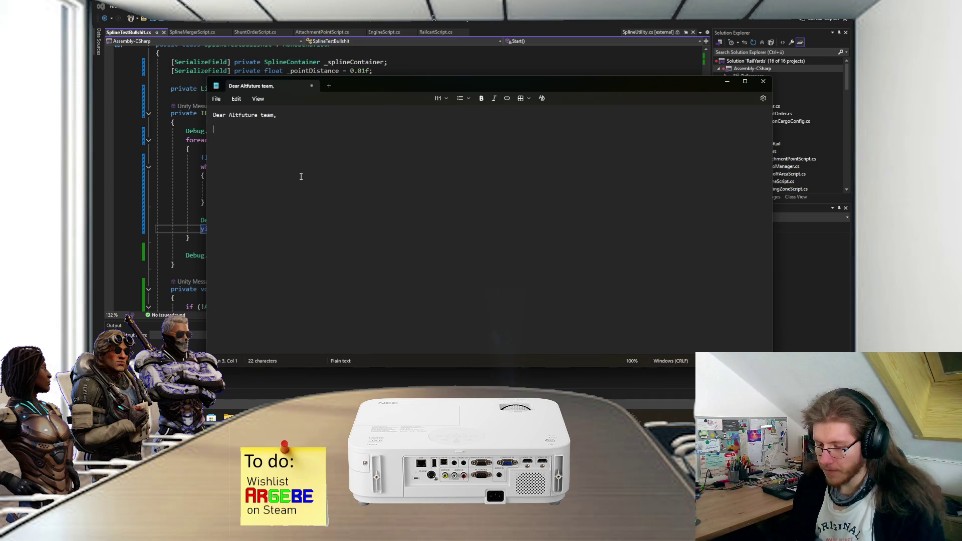
Add the subject line 'A technical question about your railway system' above the greeting
{"action": "key", "text": "ctrl+Home"}
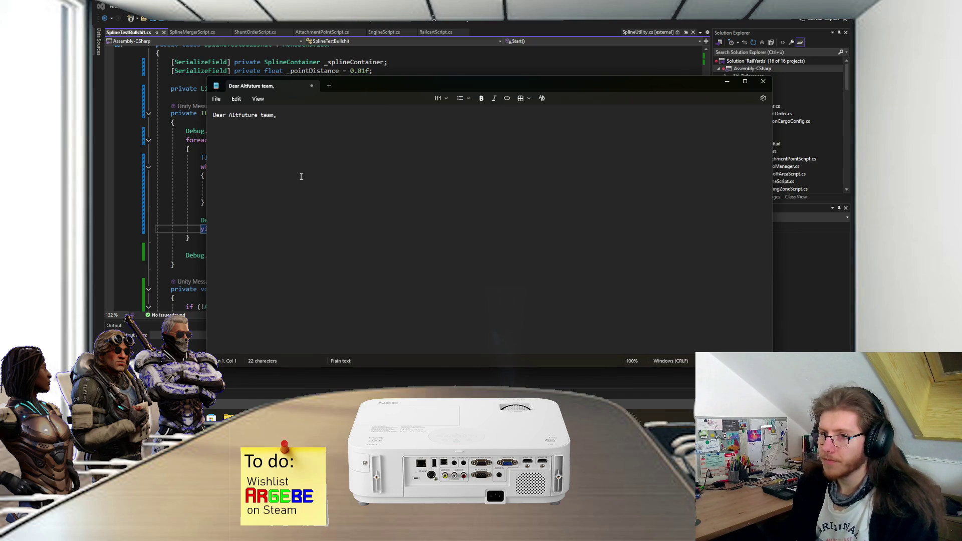
{"action": "key", "text": "Return"}
{"action": "key", "text": "Return"}
{"action": "key", "text": "Up"}
{"action": "key", "text": "Up"}
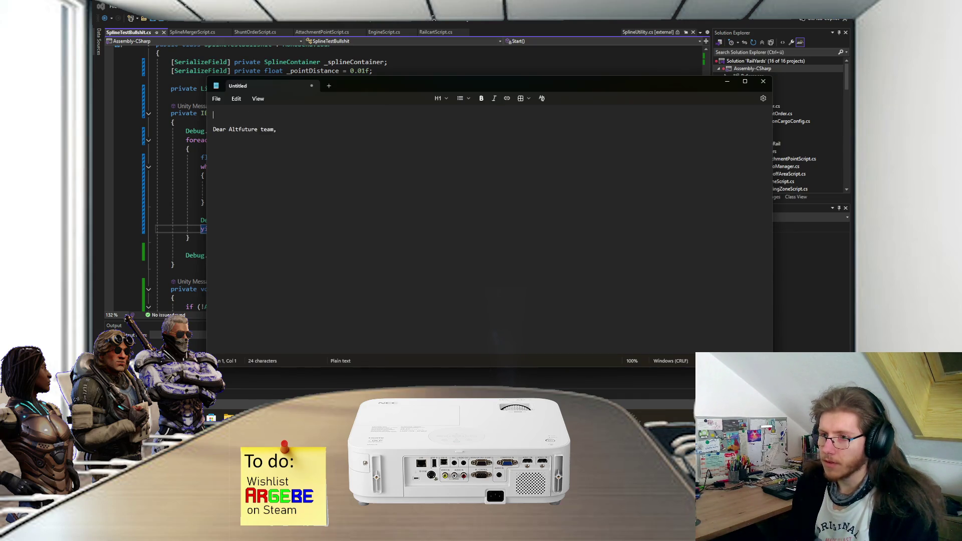
{"action": "type", "text": "A technical question "}
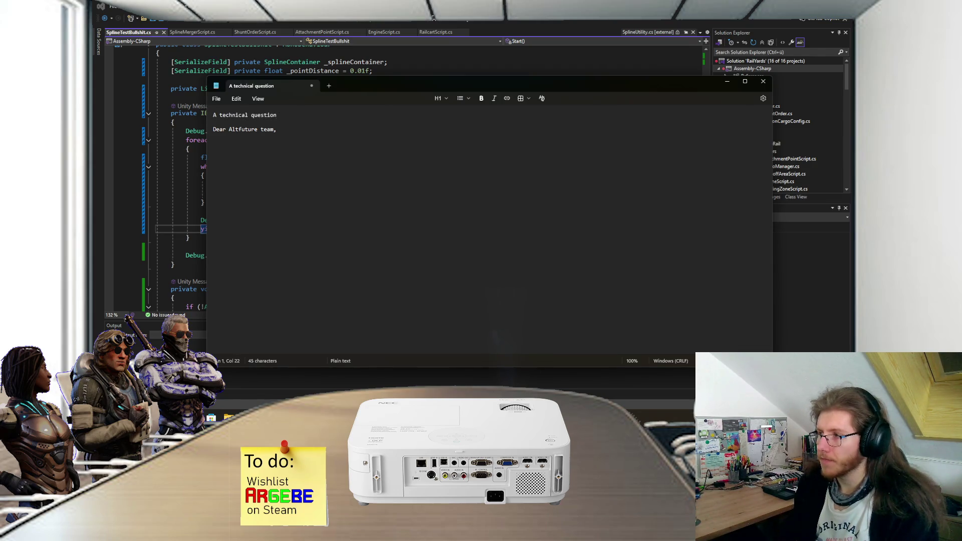
{"action": "type", "text": "about "}
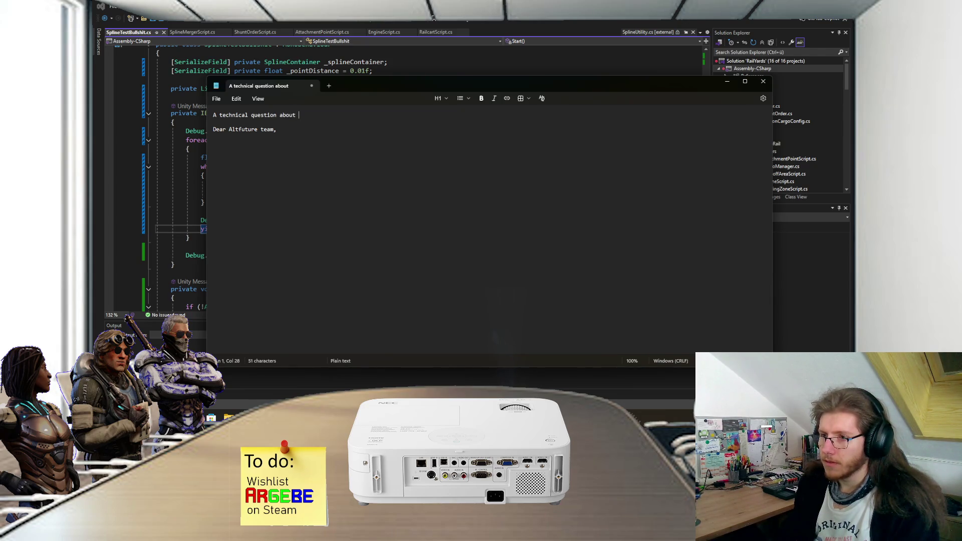
{"action": "type", "text": "y"}
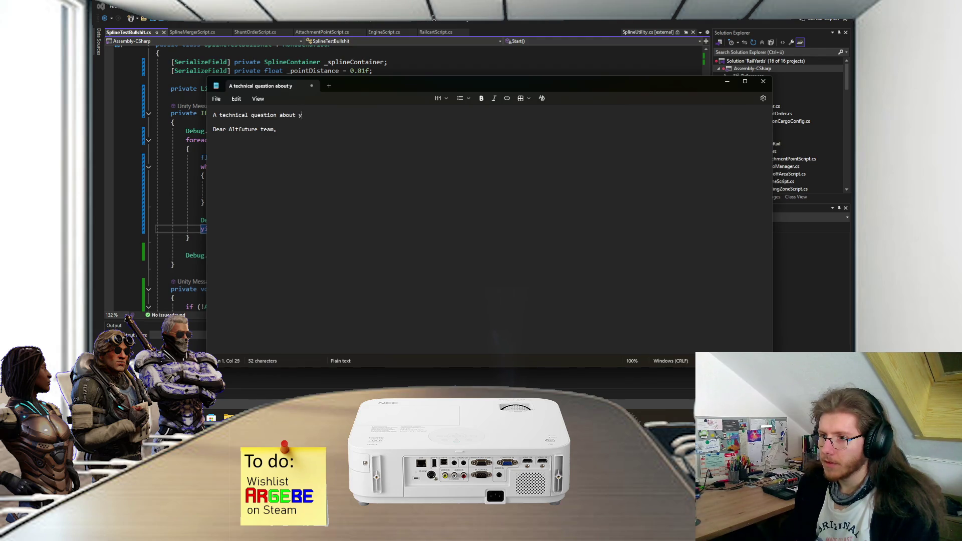
{"action": "type", "text": "our railway system"}
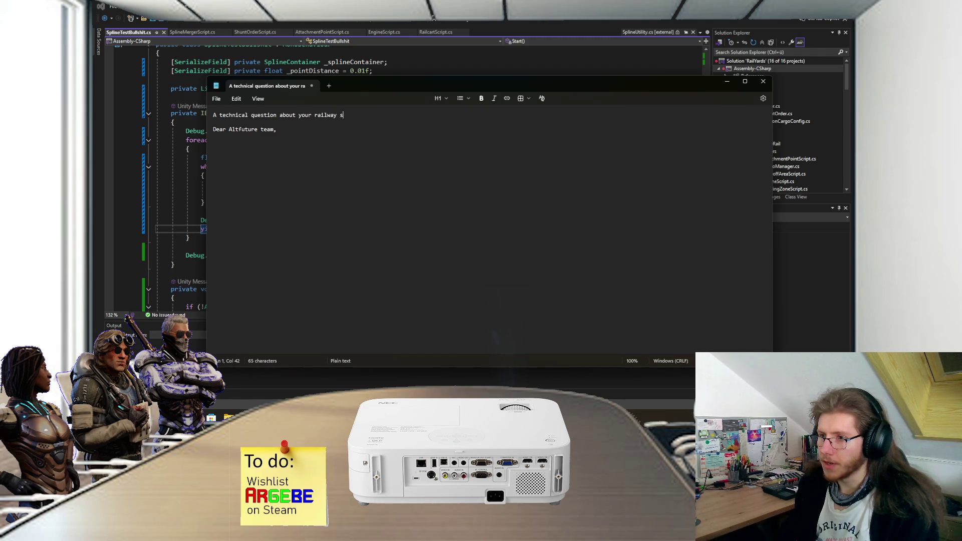
Start the body with 'I'm a huge fan of Derail Valley and have played' and check Steam play time
{"action": "key", "text": "Down"}
{"action": "key", "text": "Return"}
{"action": "type", "text": "I'm "}
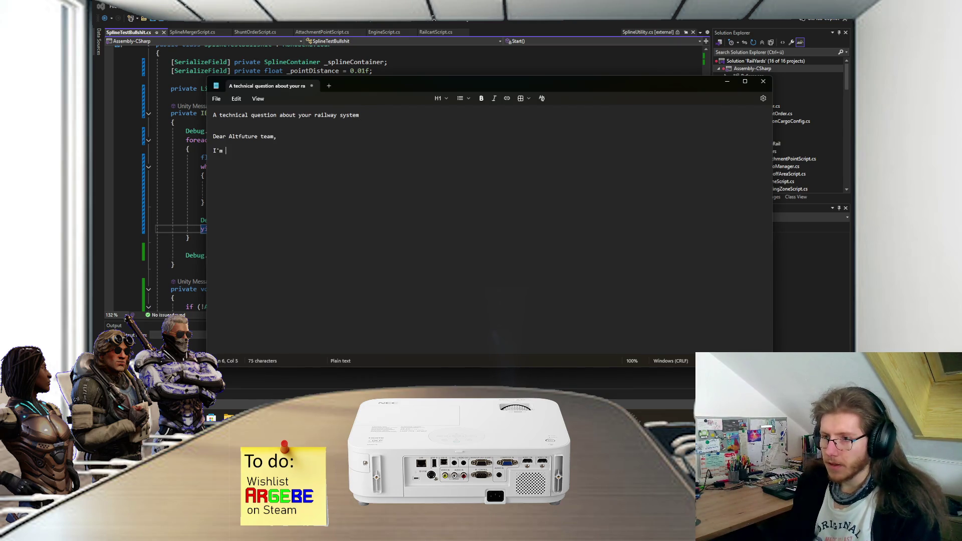
{"action": "type", "text": "a huge fan "}
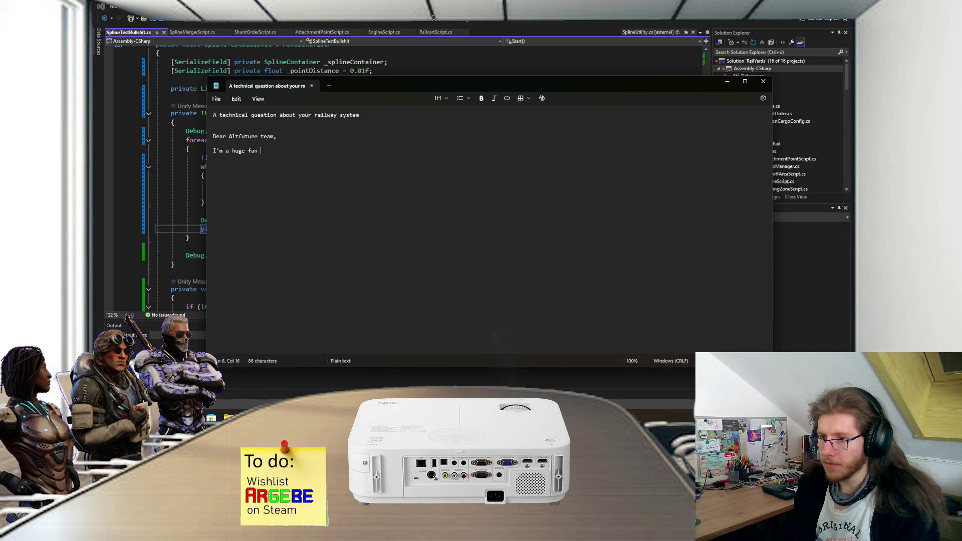
{"action": "type", "text": "of Derail Val"}
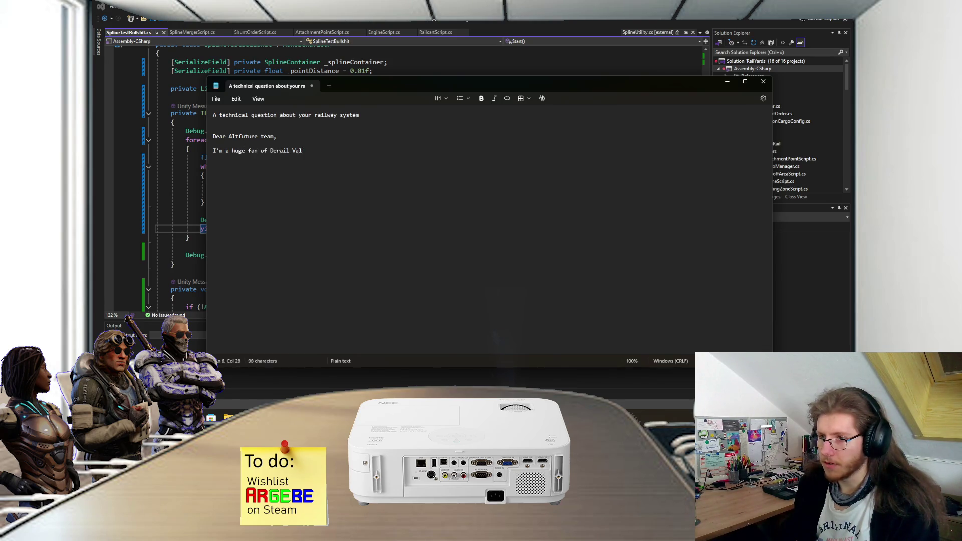
{"action": "type", "text": "ley and have played"}
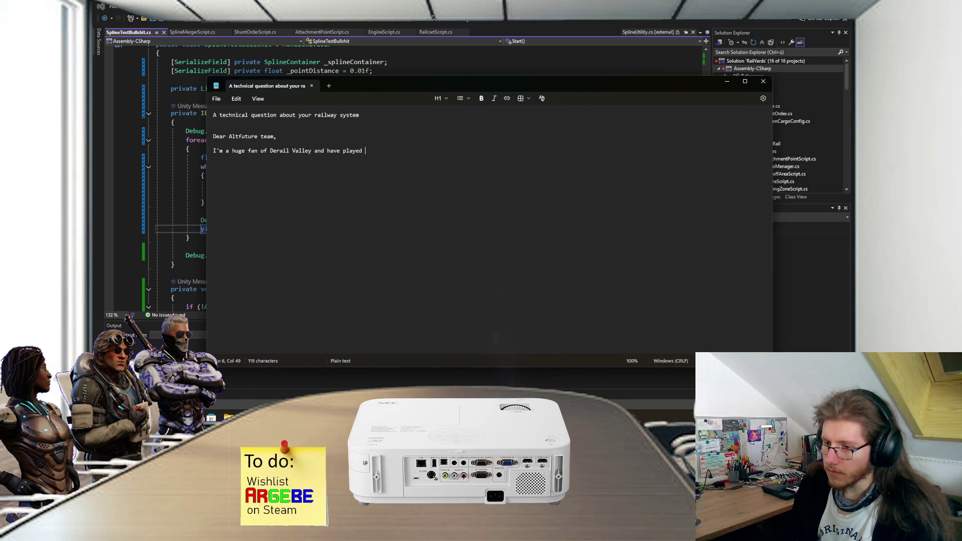
{"action": "key", "text": "alt+Tab"}
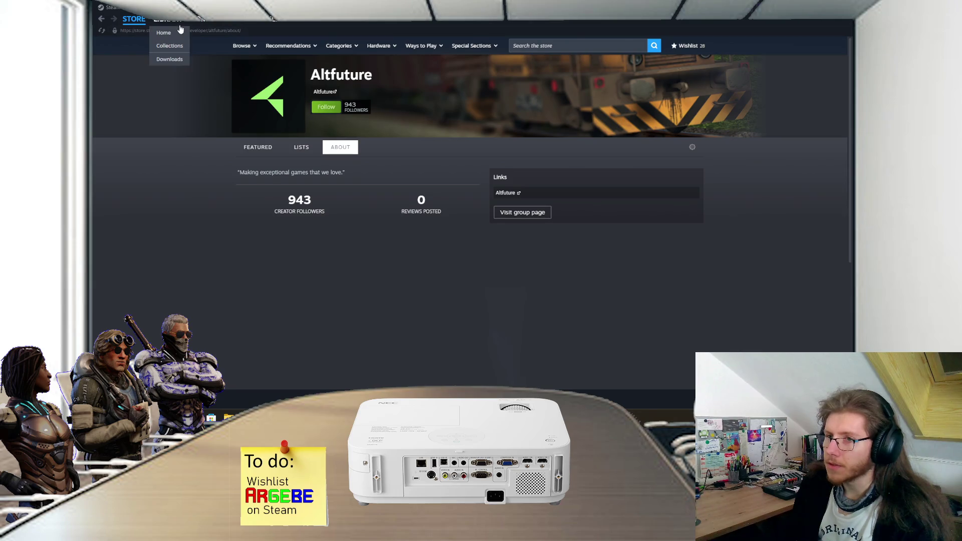
{"action": "left_click", "coordinate": [168, 19]}
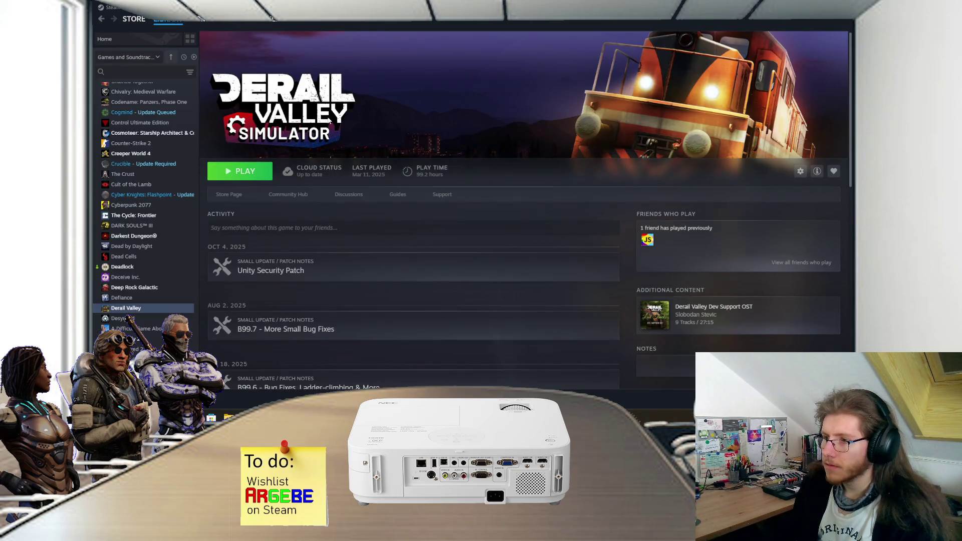
{"action": "key", "text": "alt+Tab"}
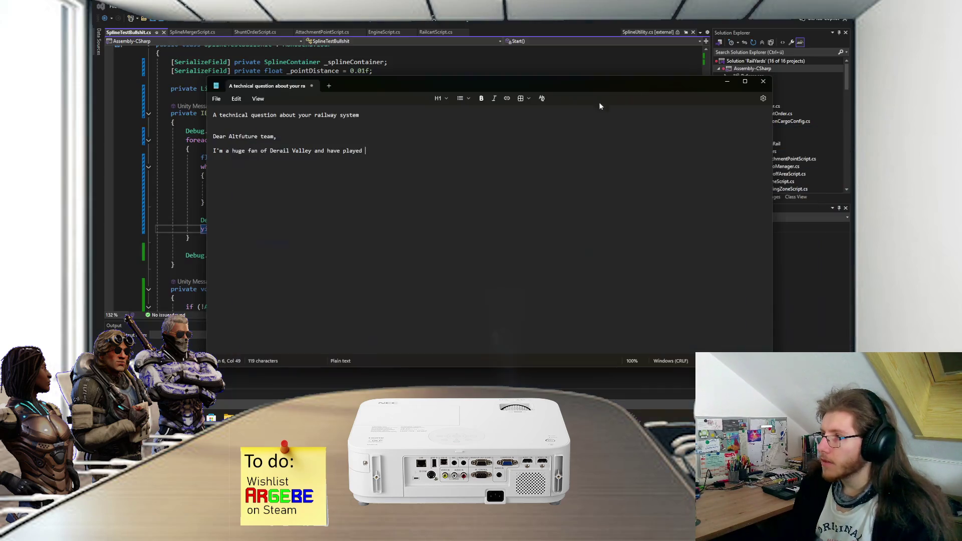
Finish the sentence with 'about 100 hours across the VR and flatscreen mode.'
{"action": "type", "text": "about "}
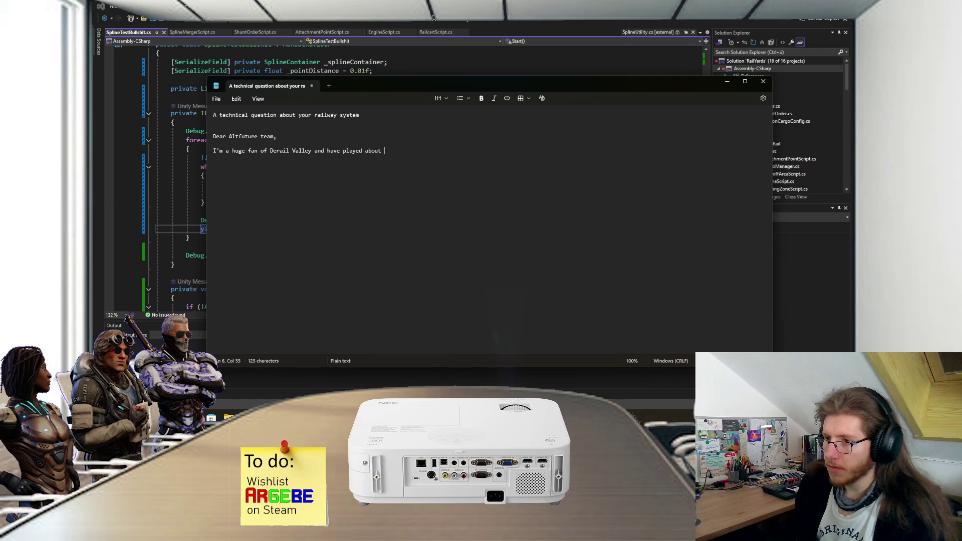
{"action": "type", "text": "100 hours "}
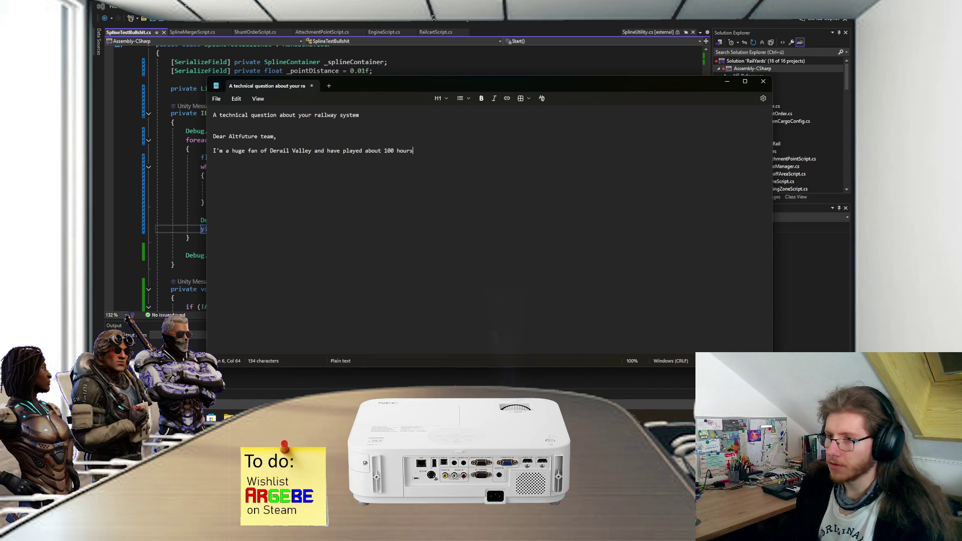
{"action": "type", "text": "in VR"}
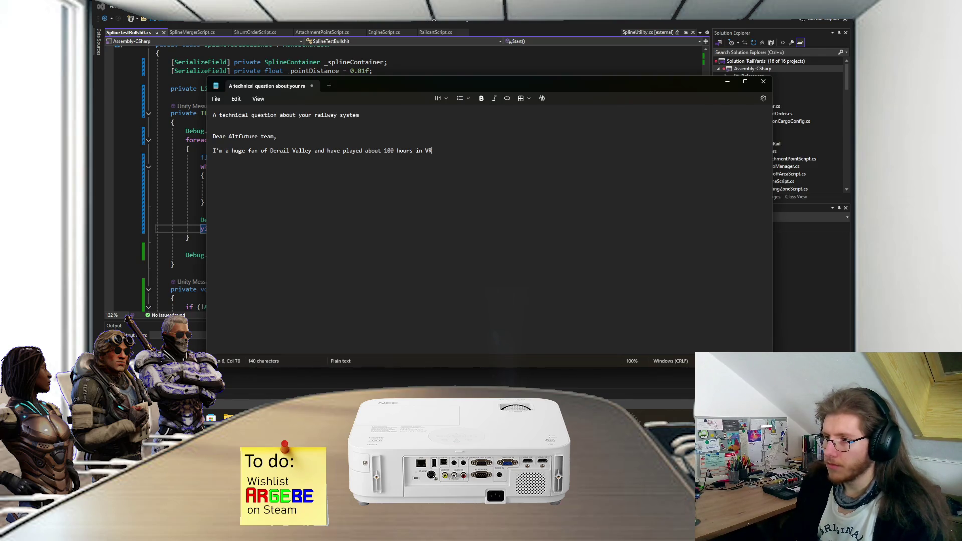
{"action": "key", "text": "BackSpace"}
{"action": "key", "text": "BackSpace"}
{"action": "key", "text": "BackSpace"}
{"action": "key", "text": "BackSpace"}
{"action": "key", "text": "BackSpace"}
{"action": "type", "text": "across "}
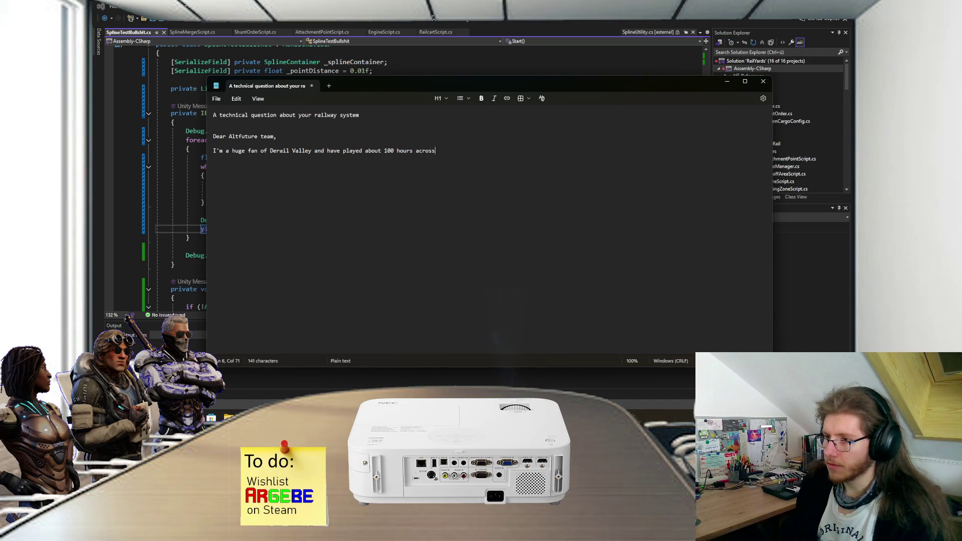
{"action": "type", "text": "the VR and"}
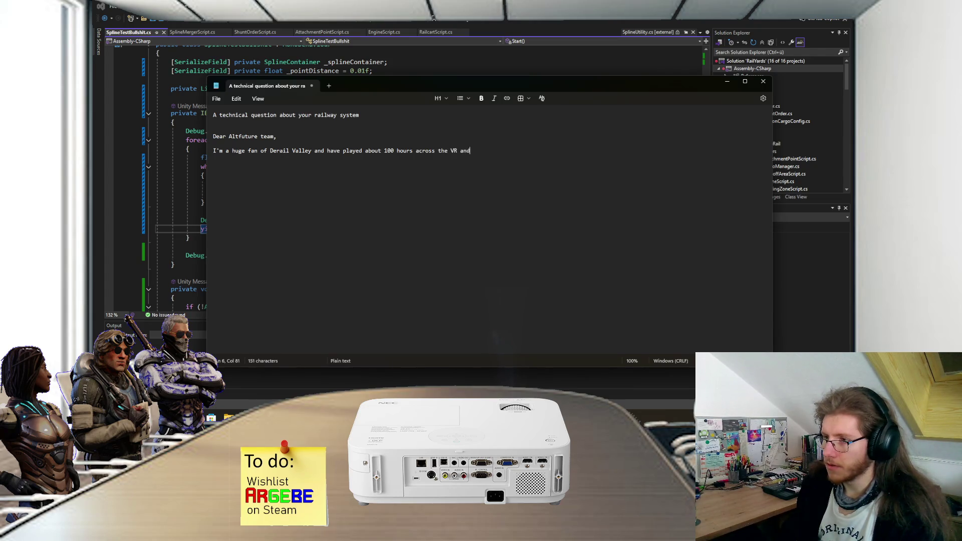
{"action": "type", "text": " flatsc"}
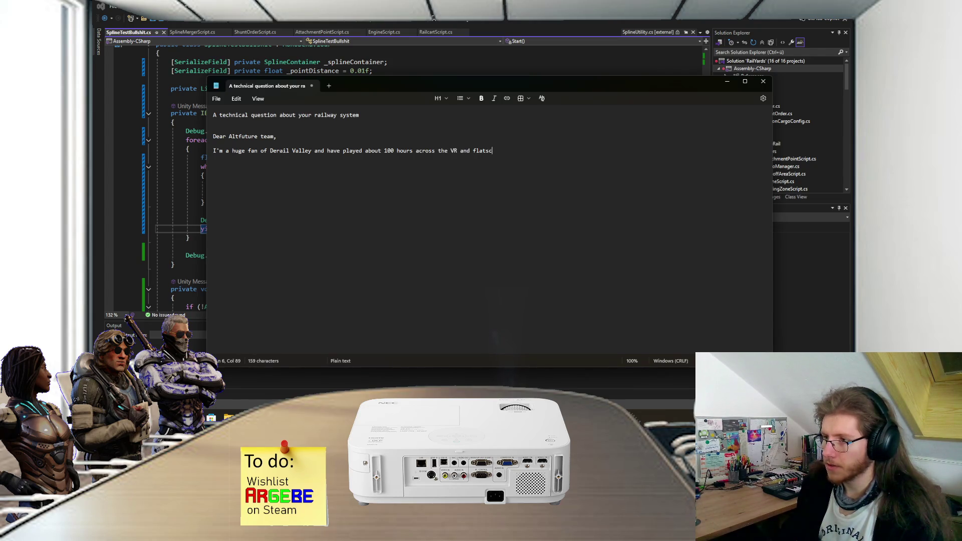
{"action": "type", "text": "reen mode."}
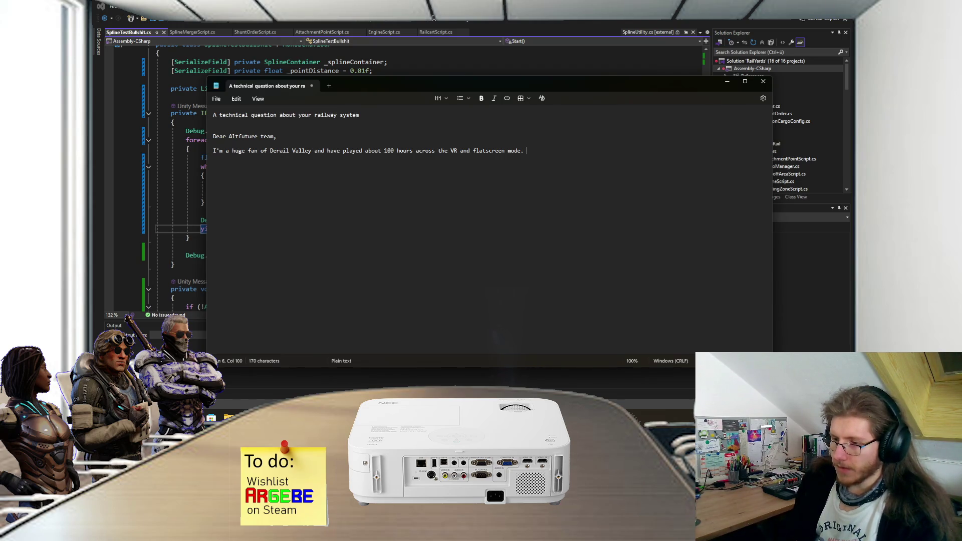
{"action": "left_click_drag", "start_coordinate": [468, 194], "coordinate": [454, 42]}
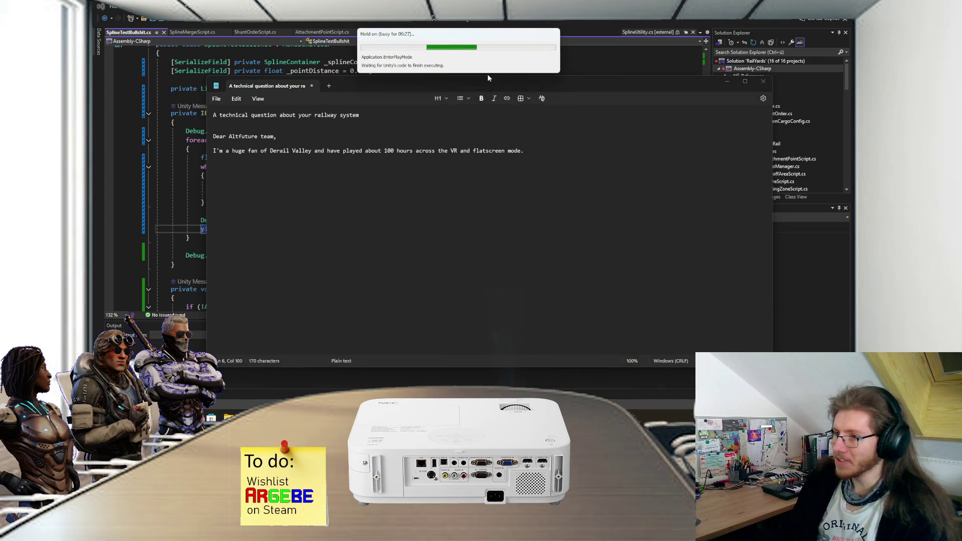
{"action": "left_click_drag", "start_coordinate": [491, 79], "coordinate": [490, 85]}
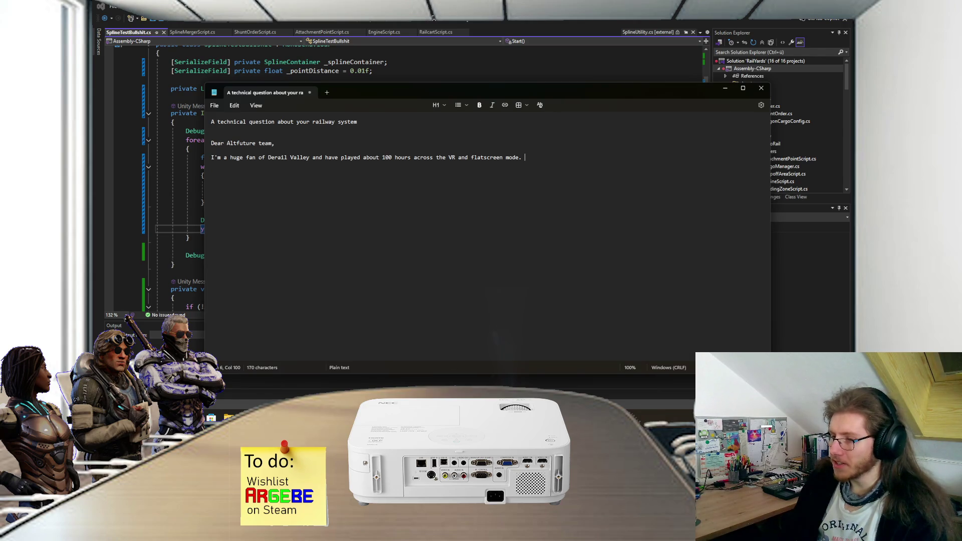
{"action": "left_click_drag", "start_coordinate": [471, 35], "coordinate": [470, 200]}
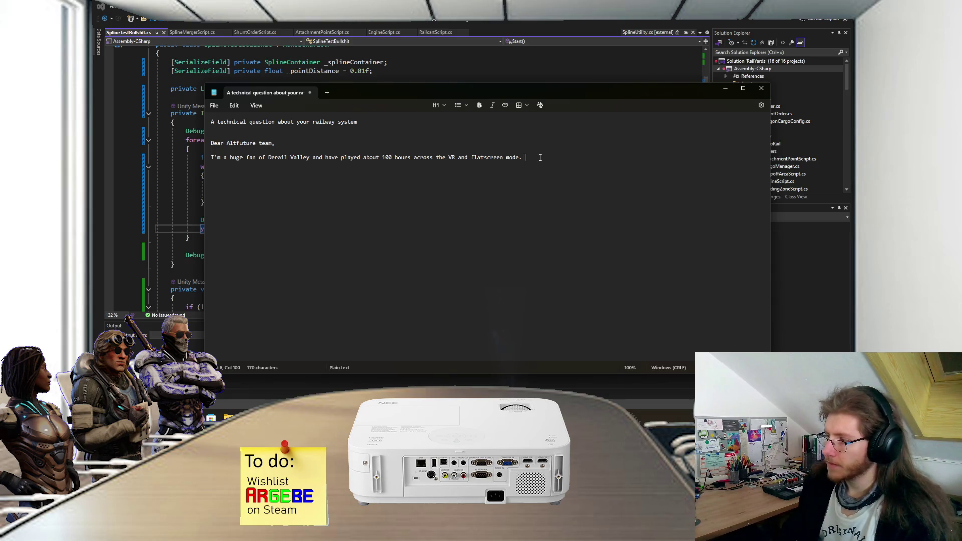
{"action": "type", "text": "To"}
{"action": "key", "text": "BackSpace"}
{"action": "key", "text": "BackSpace"}
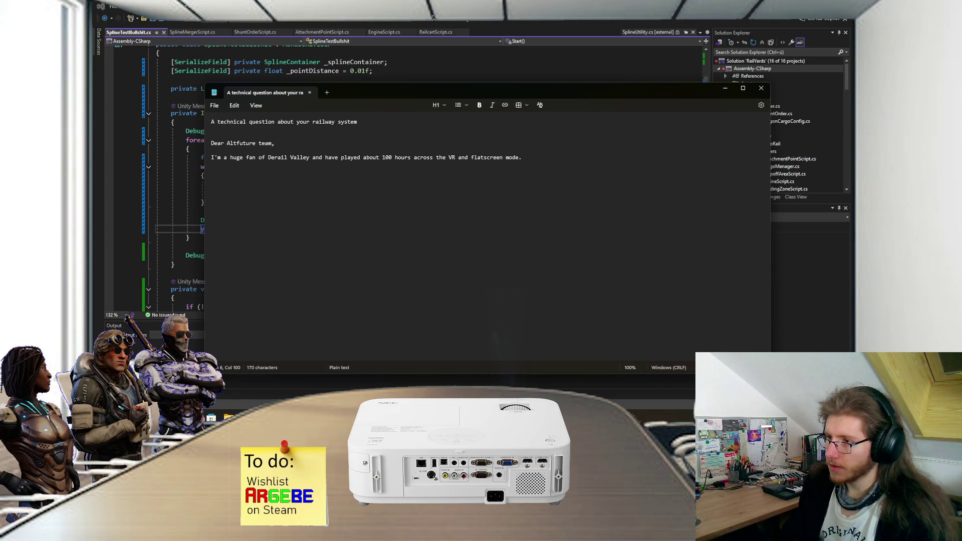